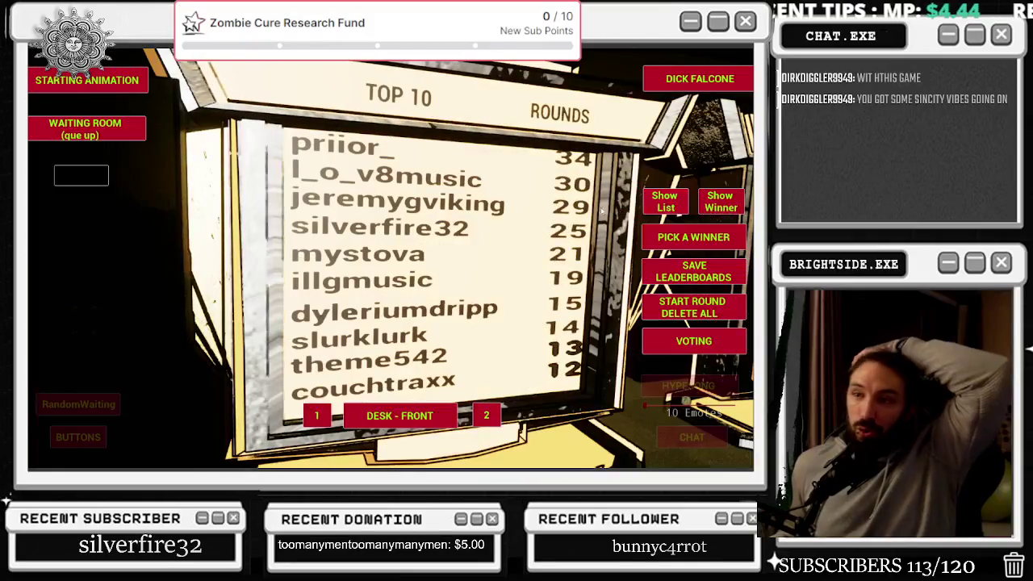
# Show the Top 10 wins leaderboard, switch back to Top 10 rounds, then exit to the launcher
pyautogui.click(715, 201)
pyautogui.click(665, 199)
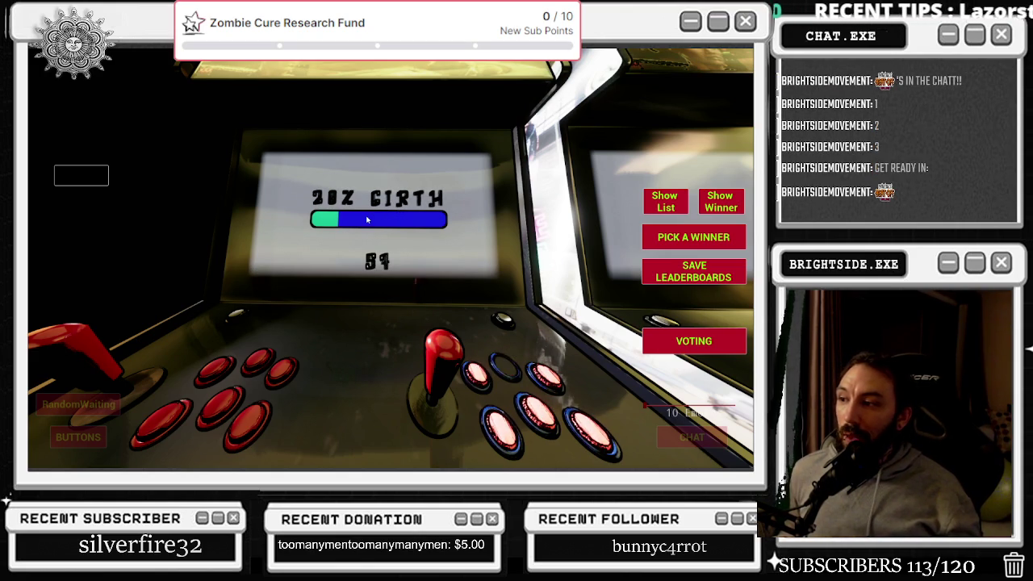
pyautogui.click(101, 181)
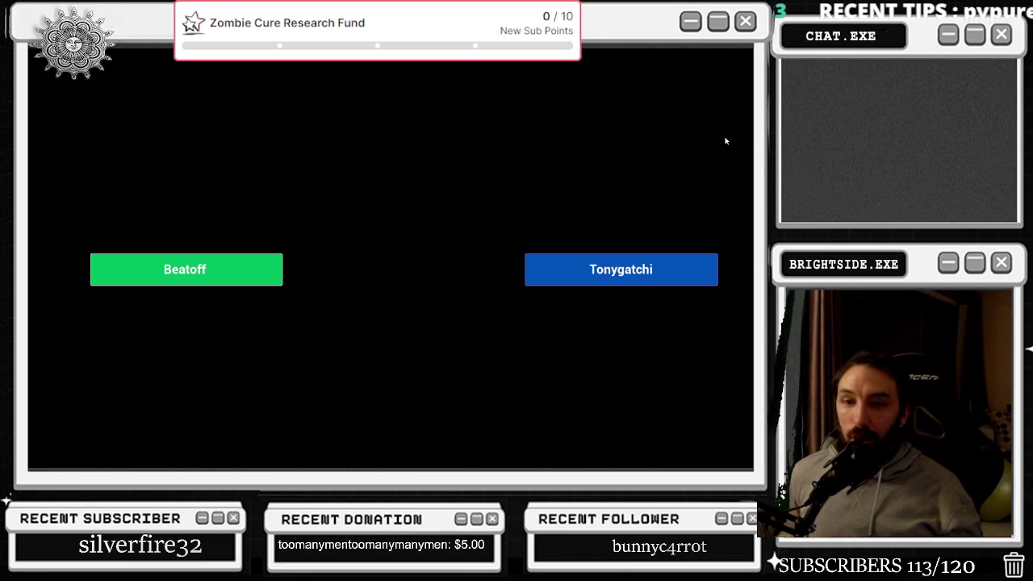
# Launch Beatoff with the green Beatoff button on the choice screen
pyautogui.click(227, 268)
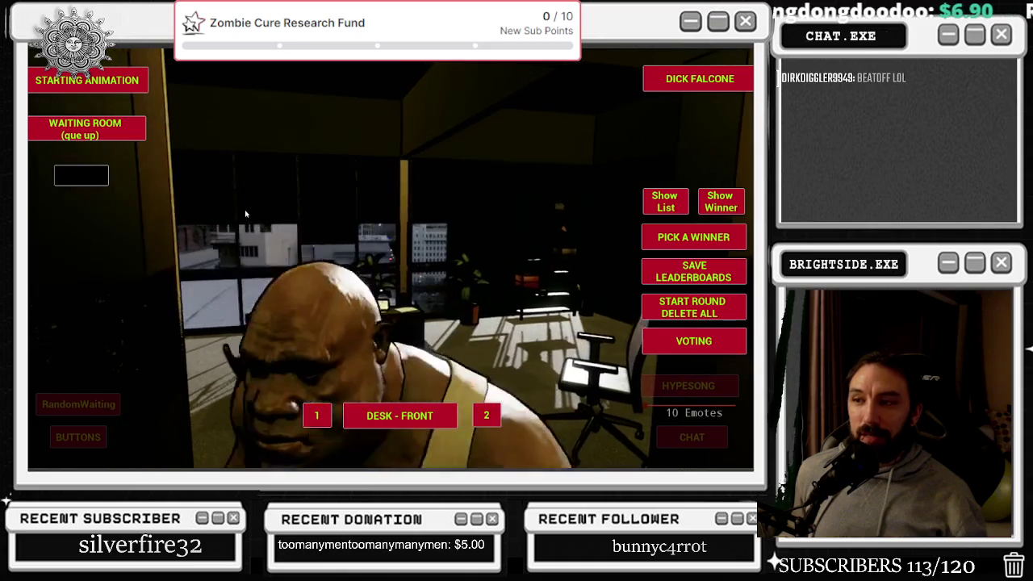
# Check processes in Task Manager, show the Top 10 rounds leaderboard, then return to the game choice
pyautogui.hotkey('ctrl', 'shift', 'Escape')
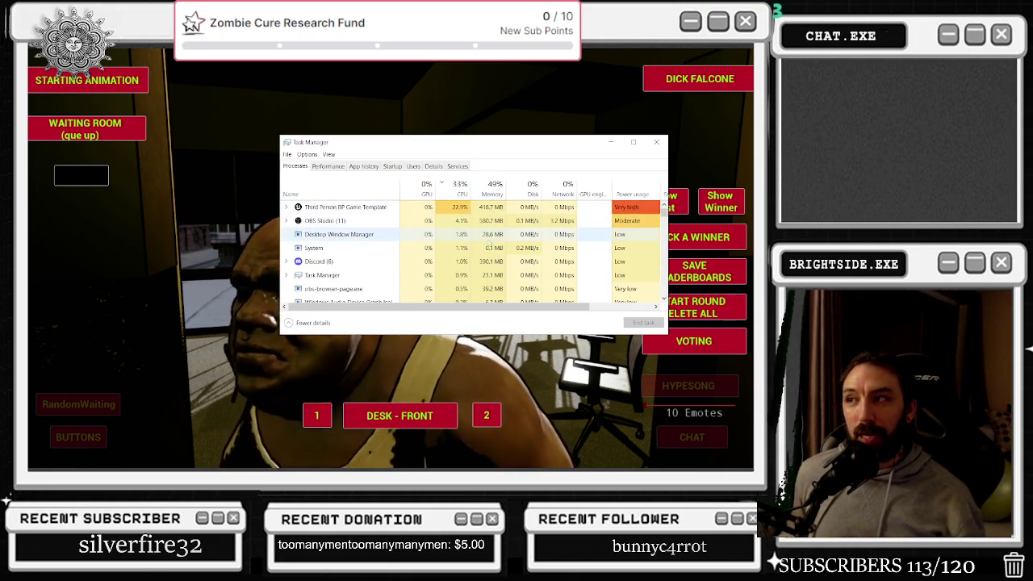
pyautogui.click(661, 142)
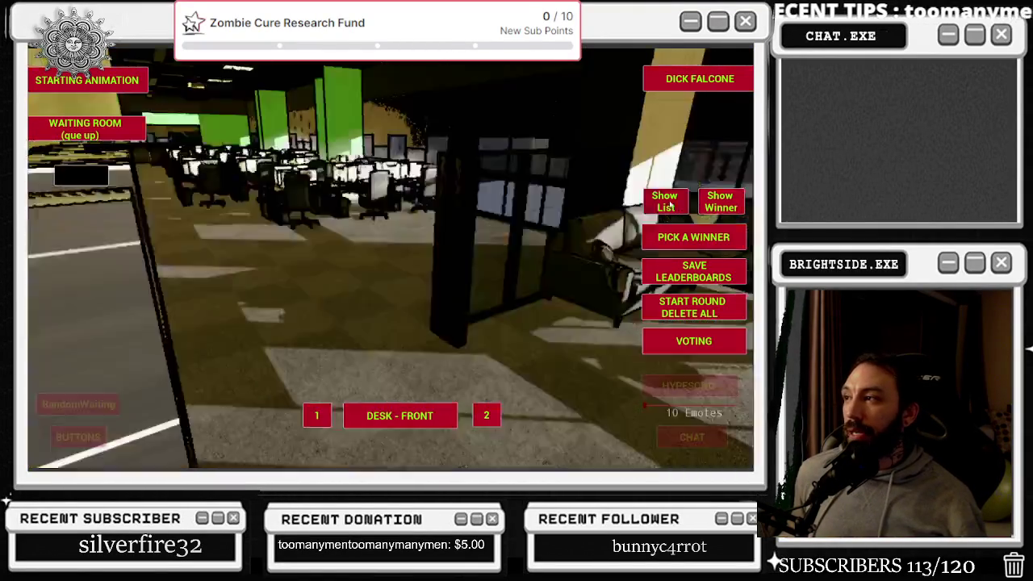
pyautogui.click(670, 205)
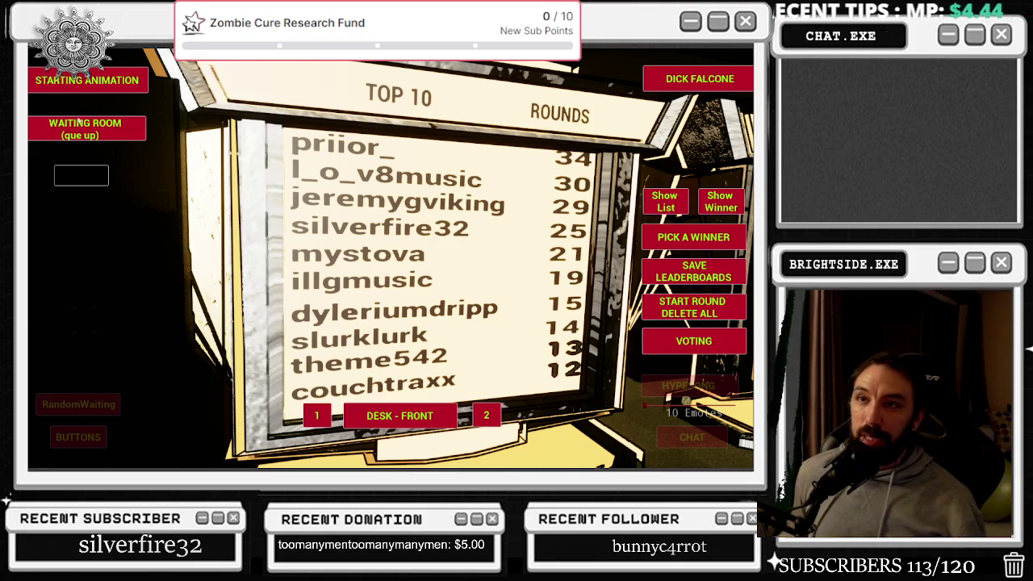
pyautogui.click(79, 173)
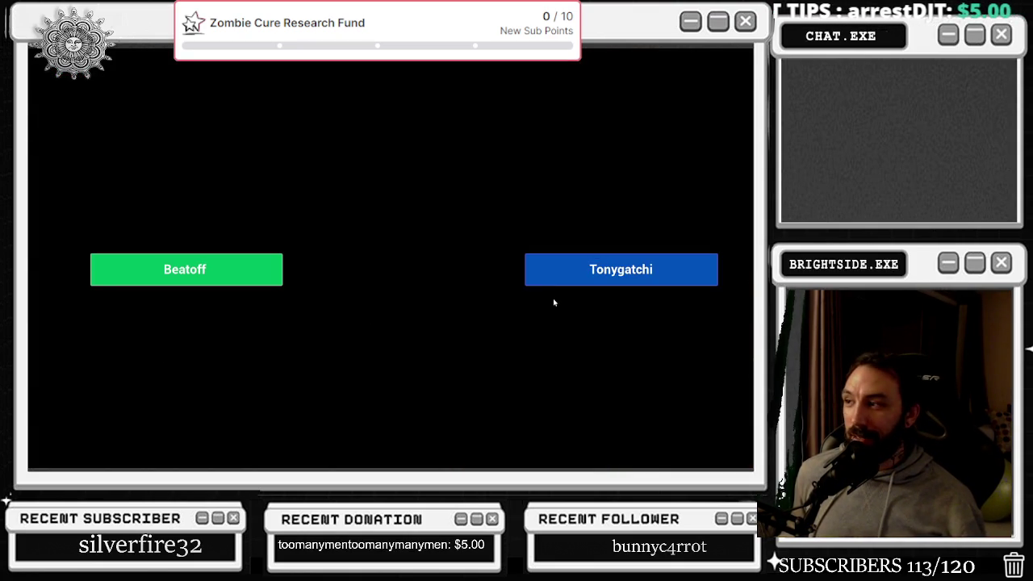
# Launch Beatoff again from the green Beatoff button to load its office desk scene
pyautogui.click(163, 258)
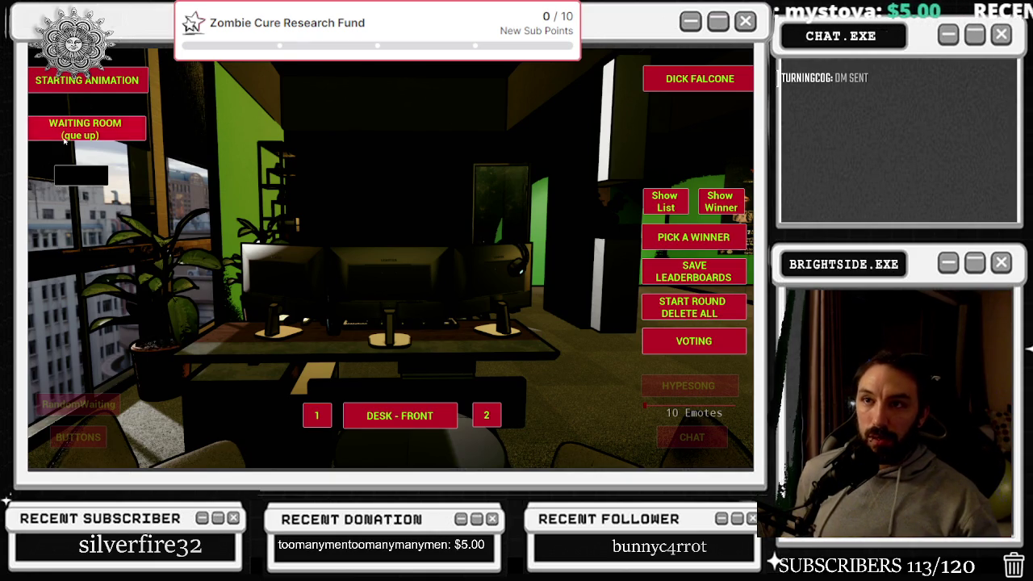
# Send the scene to the computer-lab waiting room, then cycle through open windows with Alt+Tab
pyautogui.click(65, 139)
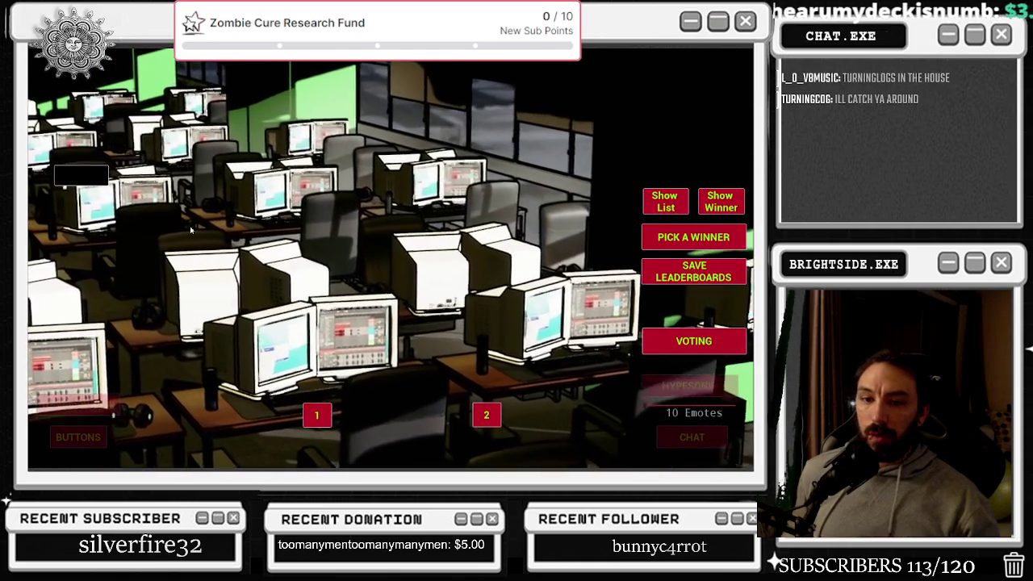
pyautogui.hotkey('alt', 'Tab')
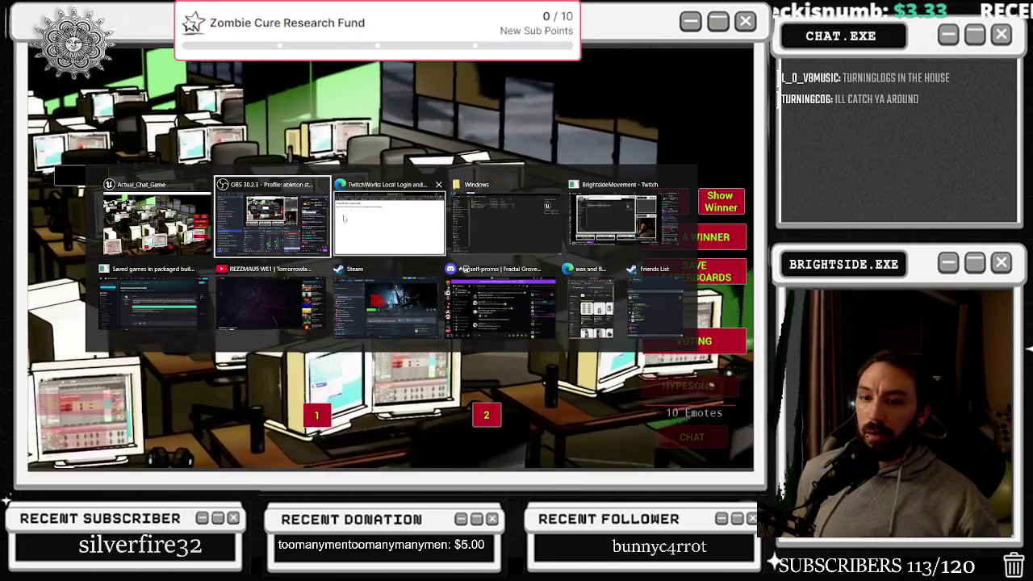
pyautogui.click(314, 234)
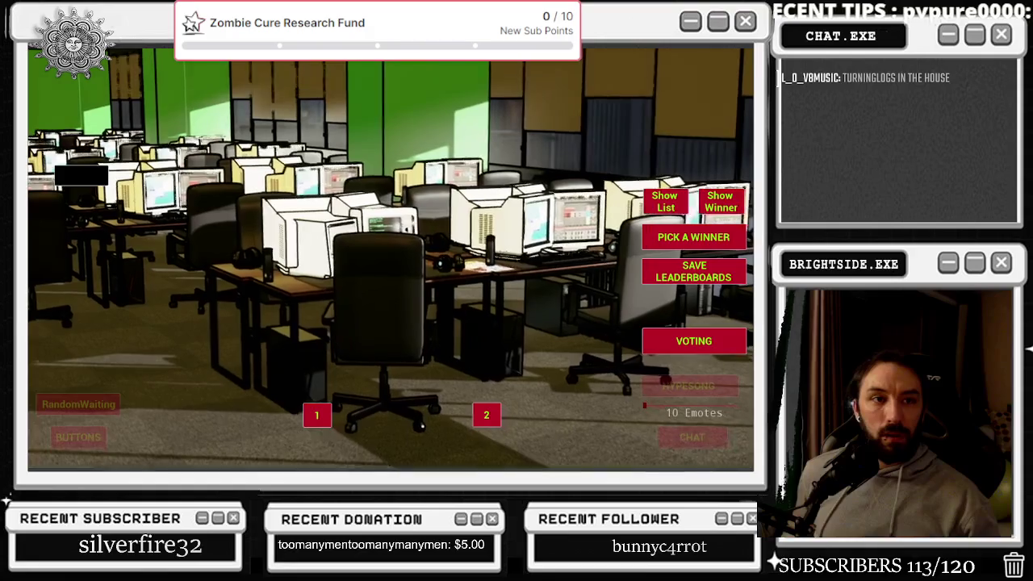
pyautogui.hotkey('alt', 'Tab')
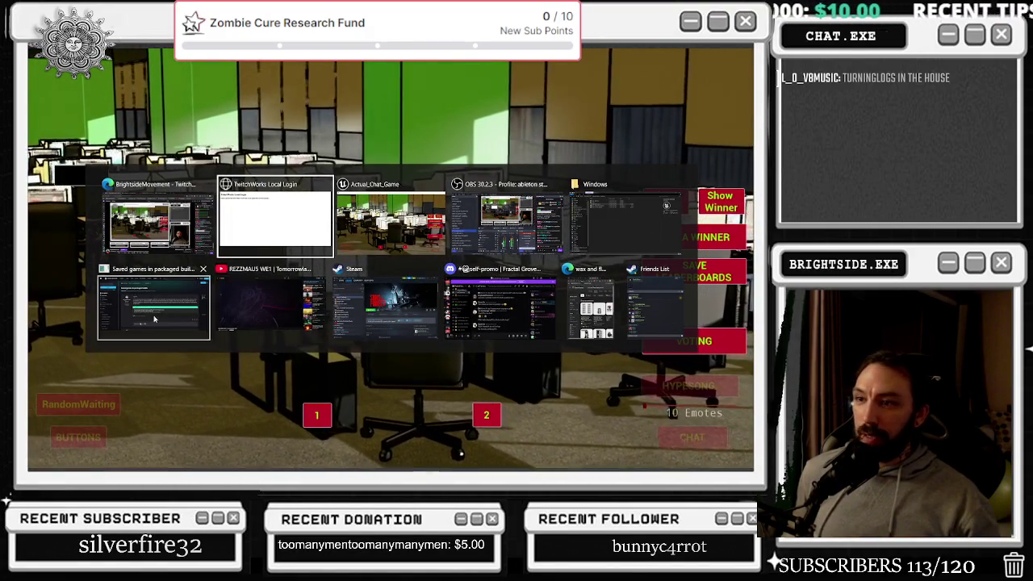
pyautogui.press('Escape')
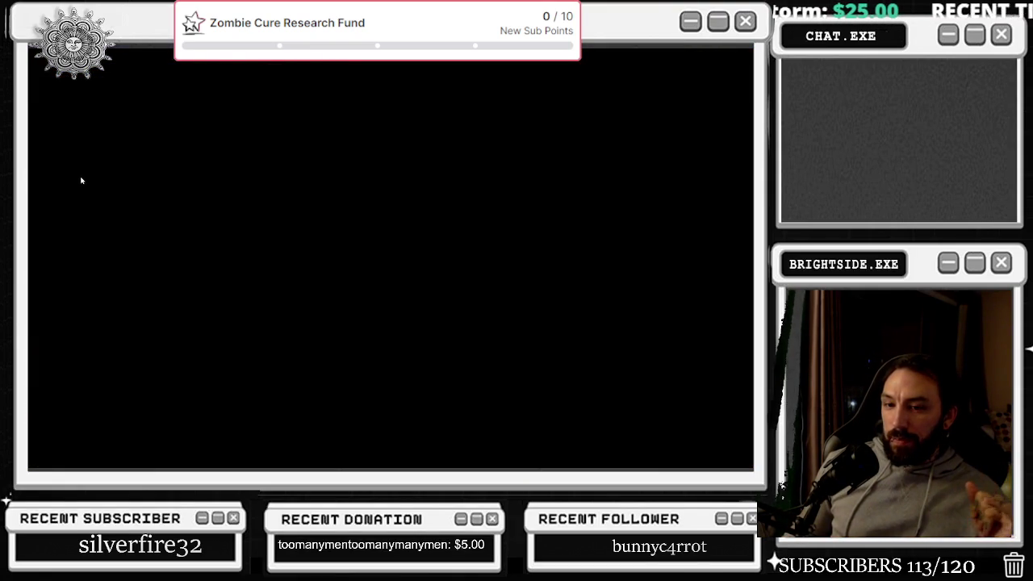
# Launch Tonygatchi, then Alt+Tab to File Explorer's chat game export\Windows folder
pyautogui.click(640, 272)
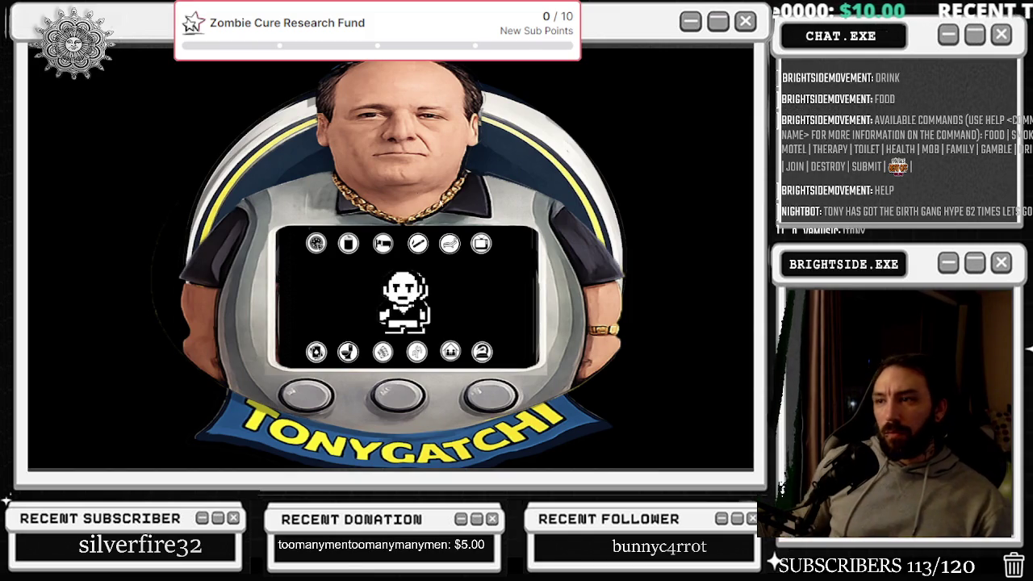
pyautogui.hotkey('alt', 'Tab')
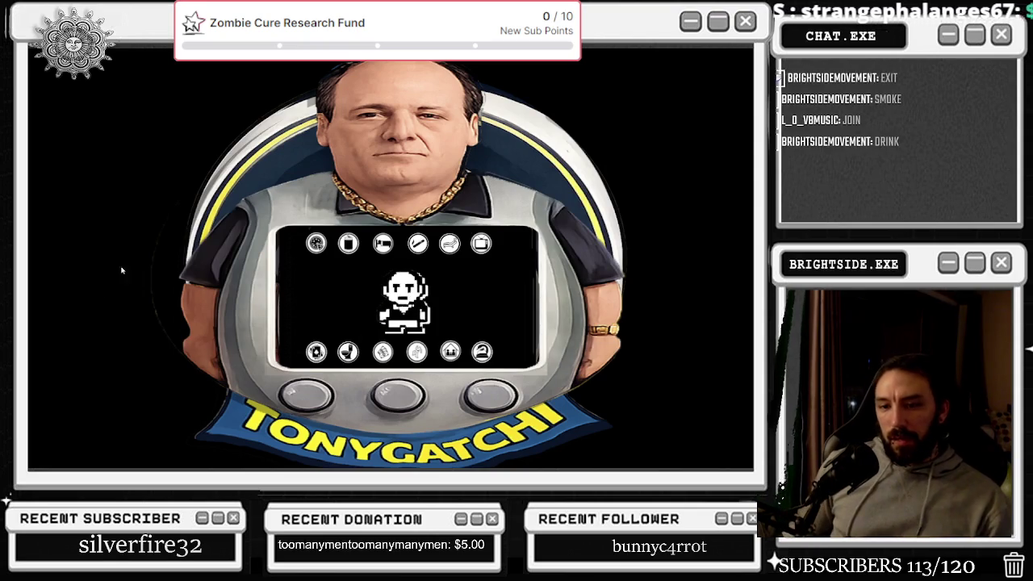
pyautogui.hotkey('alt', 'Tab')
pyautogui.hotkey('alt', 'Tab')
pyautogui.hotkey('alt', 'Tab')
pyautogui.hotkey('alt', 'Tab')
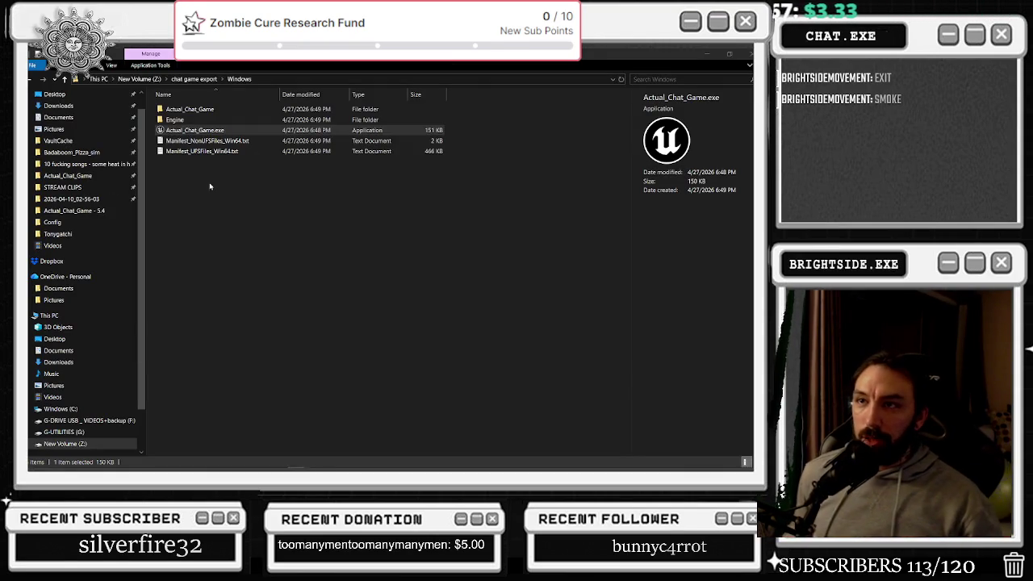
# Run Actual_Chat_Game.exe from the chat game export Windows folder
pyautogui.doubleClick(238, 130)
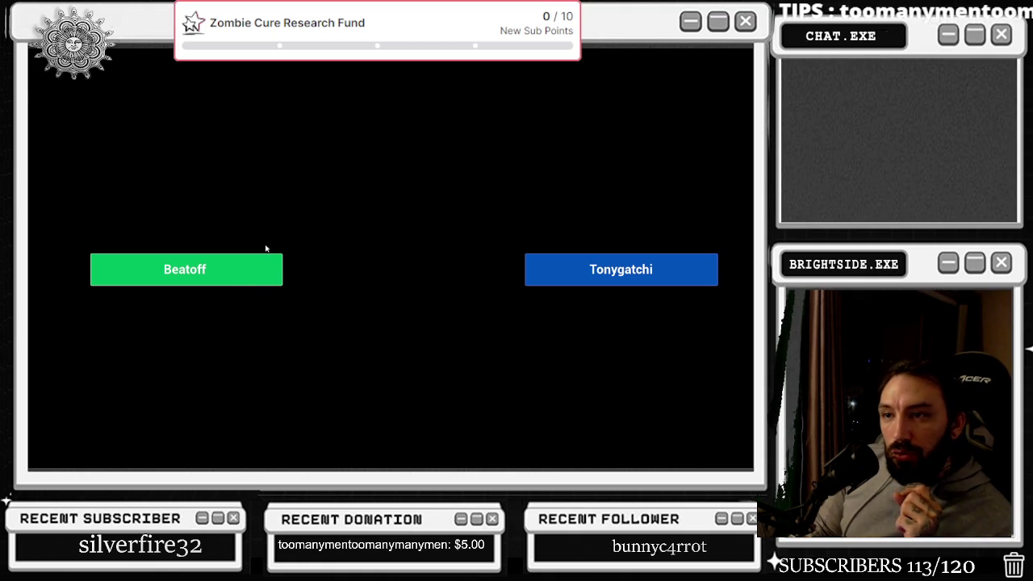
# Start Beatoff, switch its scene, return to the choice screen, and start Tonygatchi
pyautogui.click(266, 283)
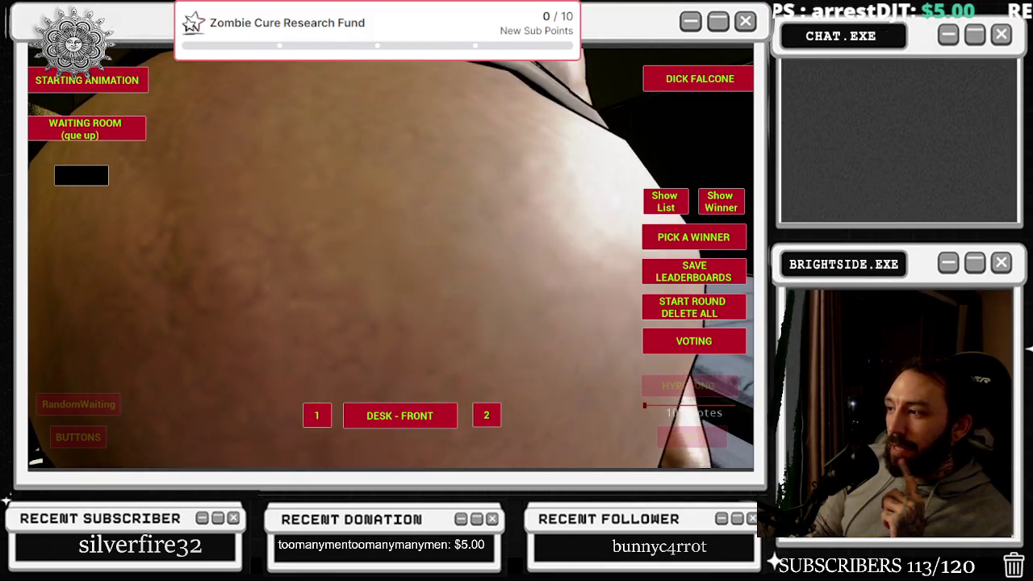
pyautogui.click(708, 436)
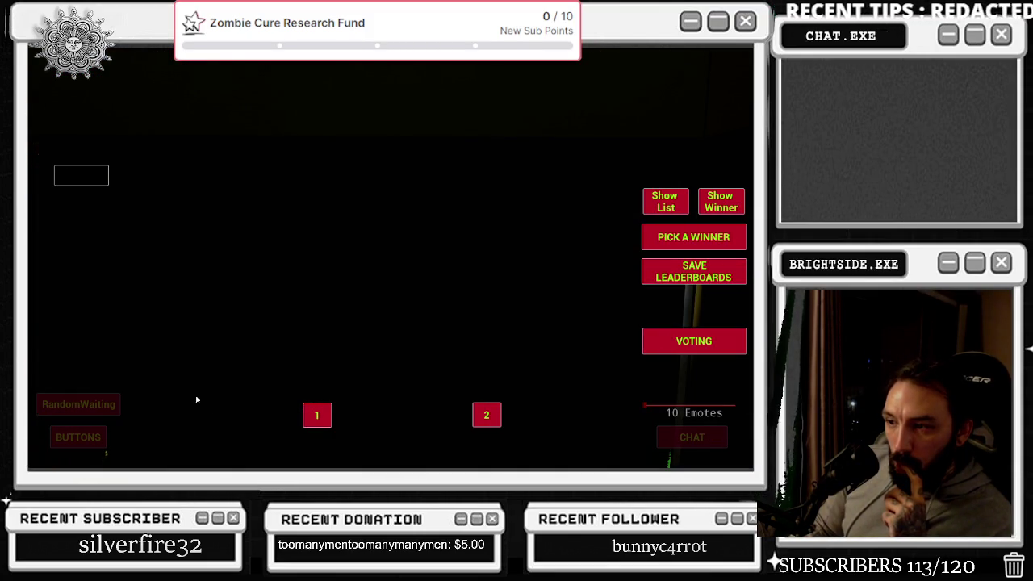
pyautogui.click(99, 177)
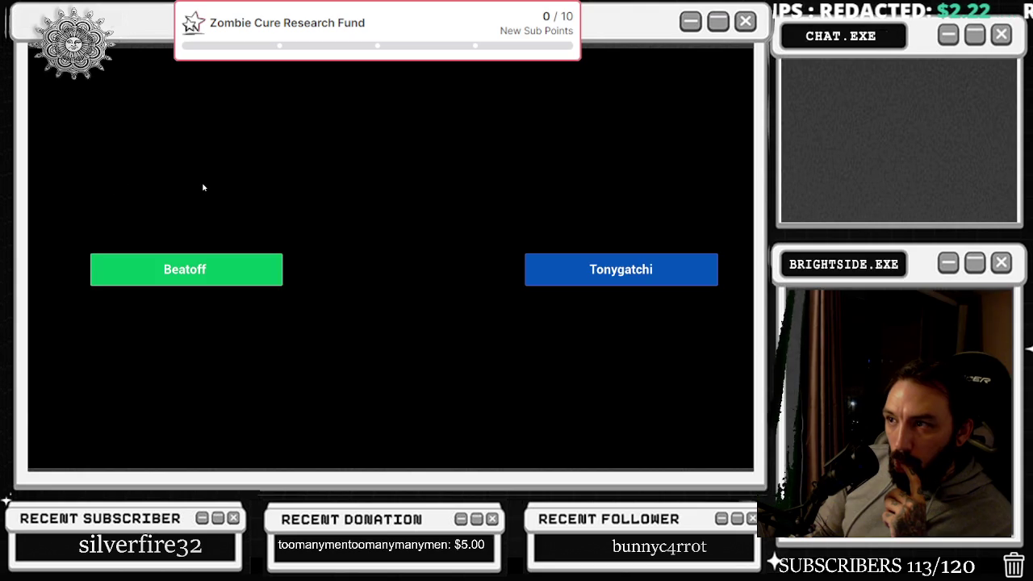
pyautogui.click(638, 284)
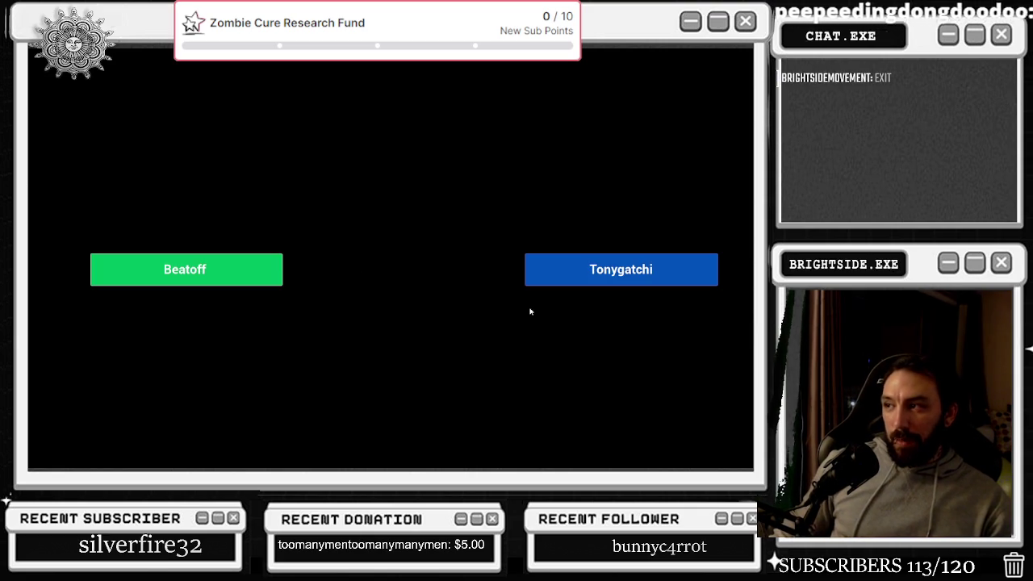
pyautogui.click(589, 267)
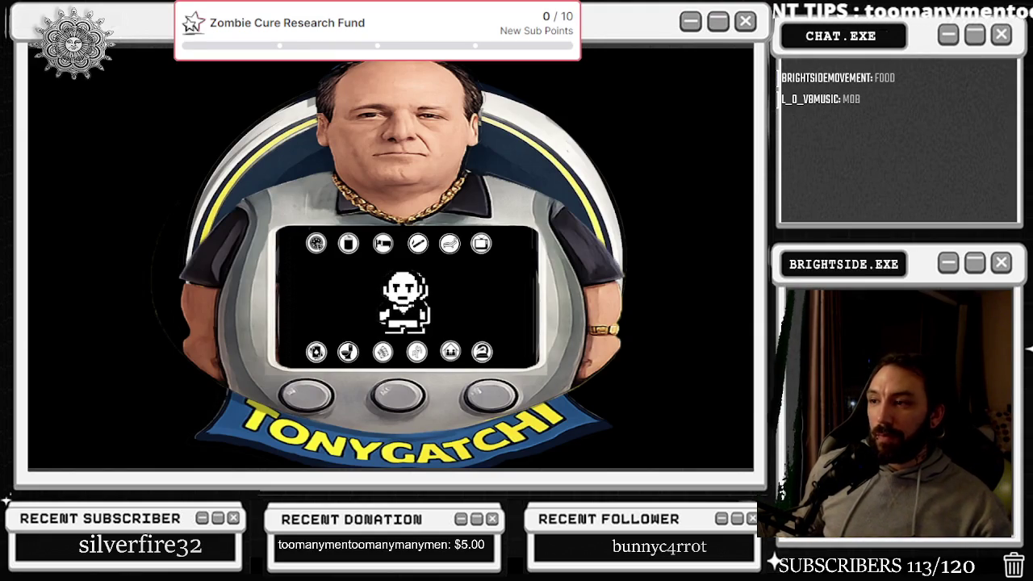
# Bring up the open-windows list over the Tonygatchi screen with Alt+Tab
pyautogui.hotkey('alt', 'Tab')
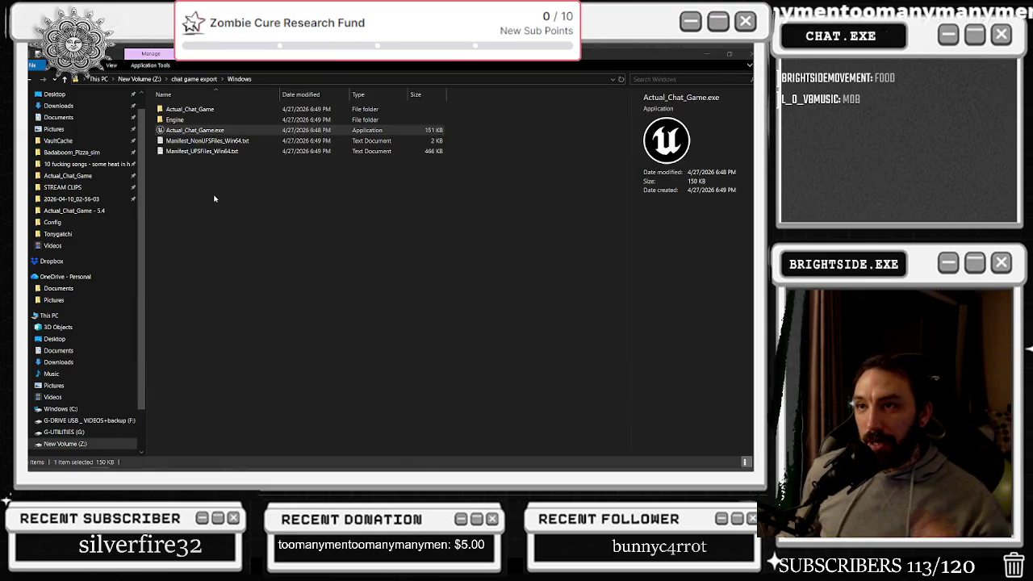
# Select and run Actual_Chat_Game.exe from the Windows export folder, then start Beatoff
pyautogui.click(197, 141)
pyautogui.click(194, 132)
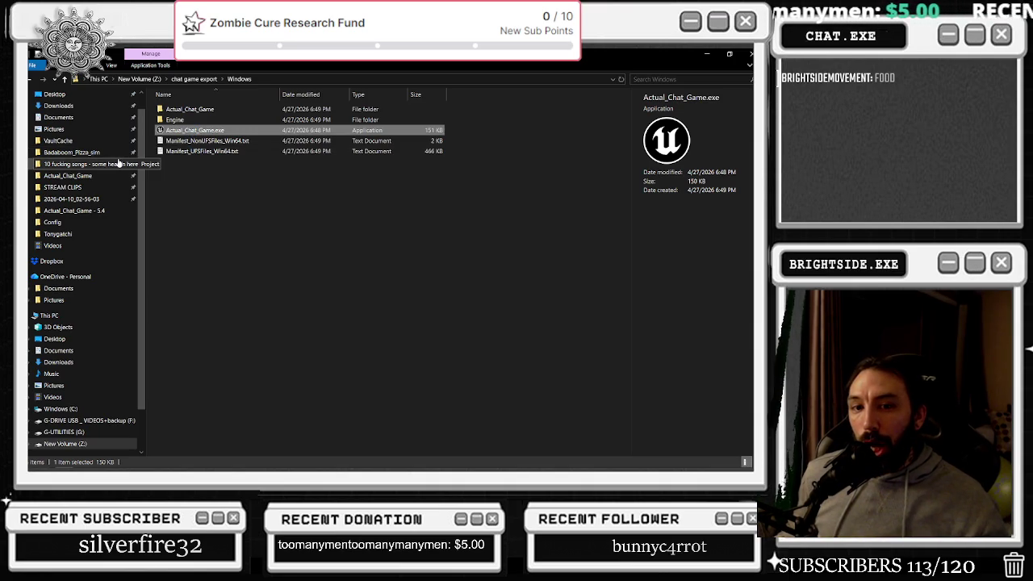
pyautogui.press('Return')
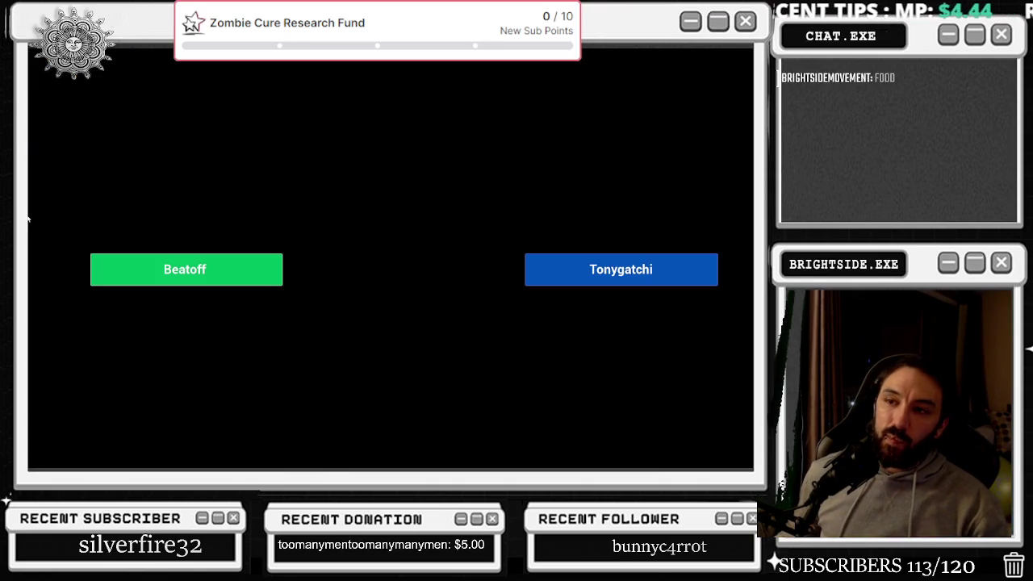
pyautogui.click(262, 279)
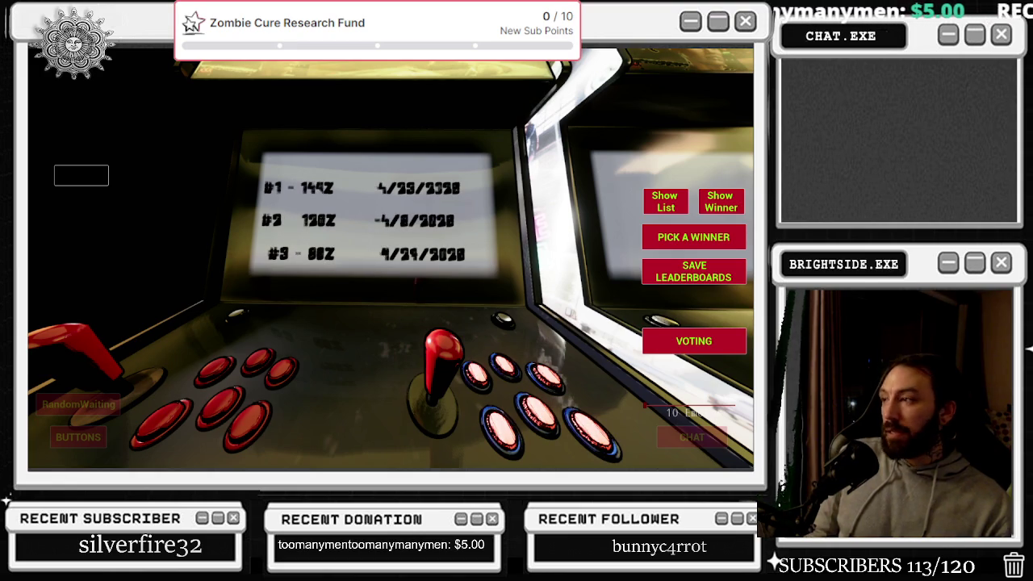
pyautogui.click(92, 178)
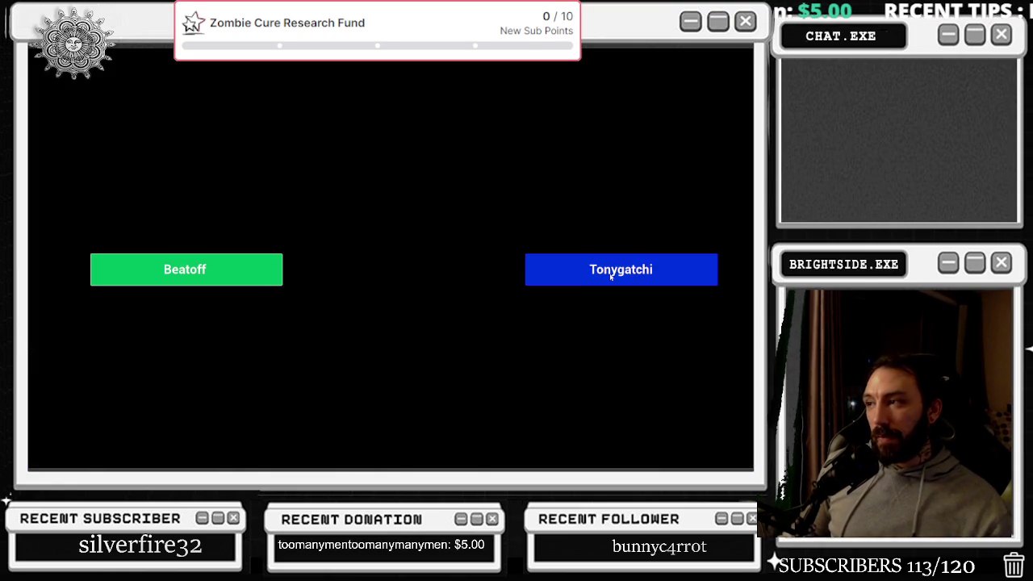
# Start Tonygatchi, then close the background Steam window from the Alt+Tab switcher
pyautogui.click(611, 275)
pyautogui.hotkey('alt', 'Tab')
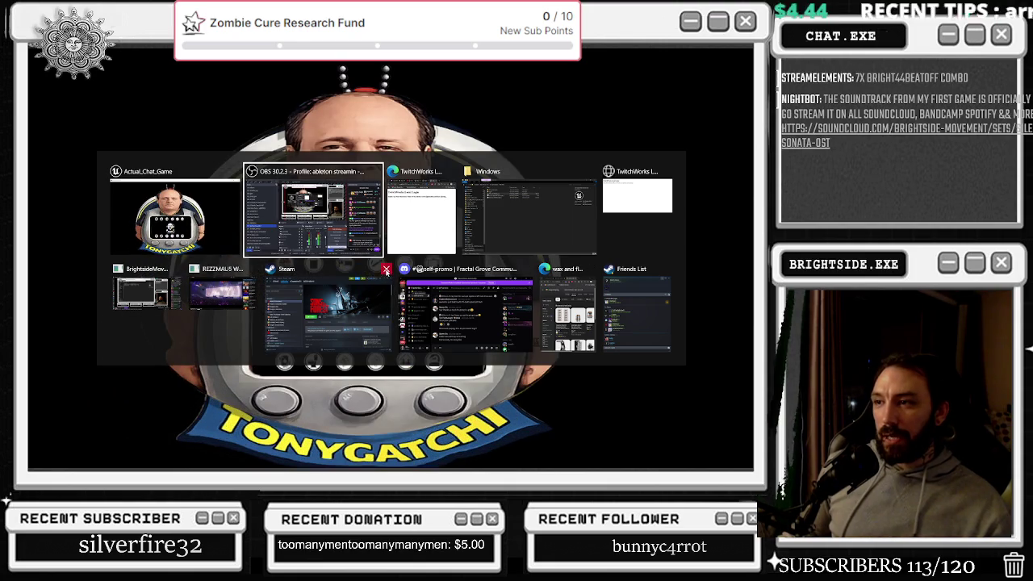
pyautogui.click(386, 271)
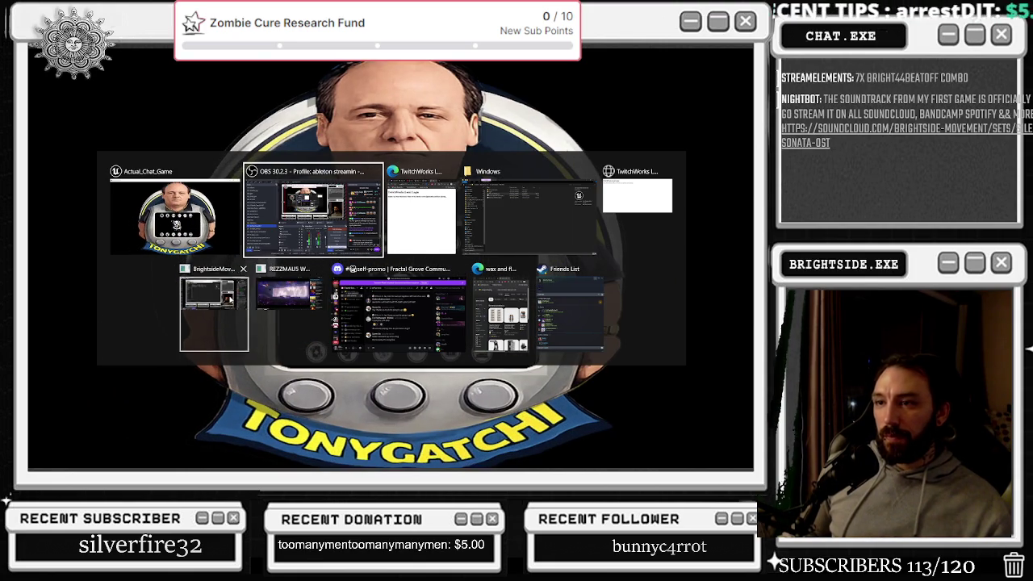
pyautogui.press('Escape')
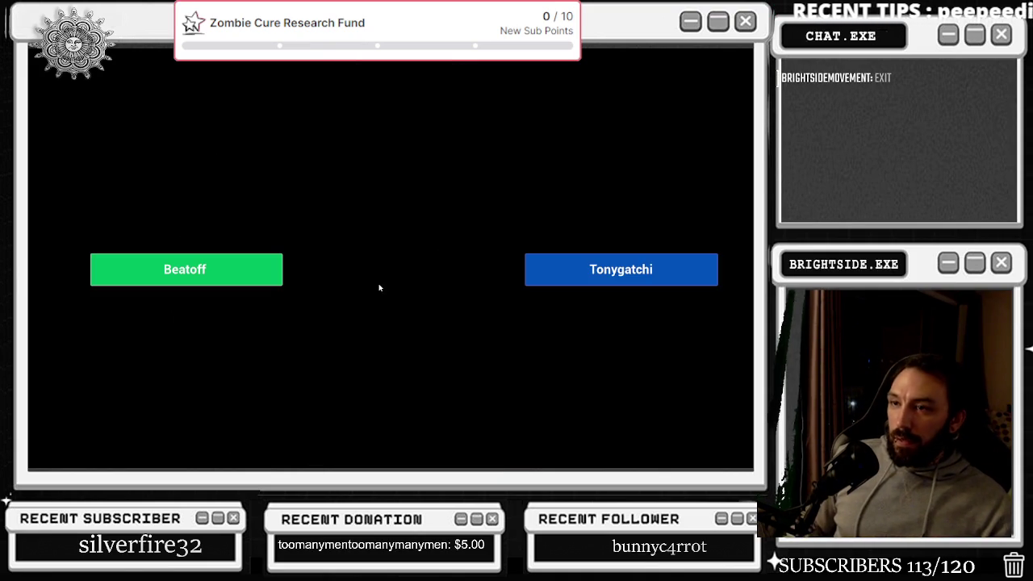
# Launch Tonygatchi from the choice screen, then bring up the window switcher
pyautogui.click(621, 270)
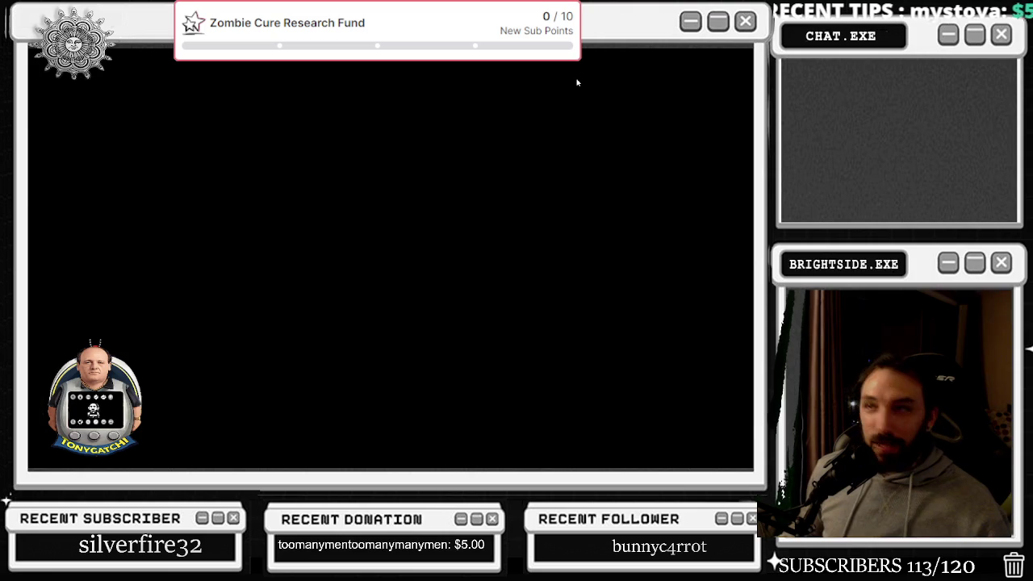
pyautogui.hotkey('alt', 'Tab')
# Switch from the game to File Explorer, then minimise it to show the desktop
pyautogui.click(303, 166)
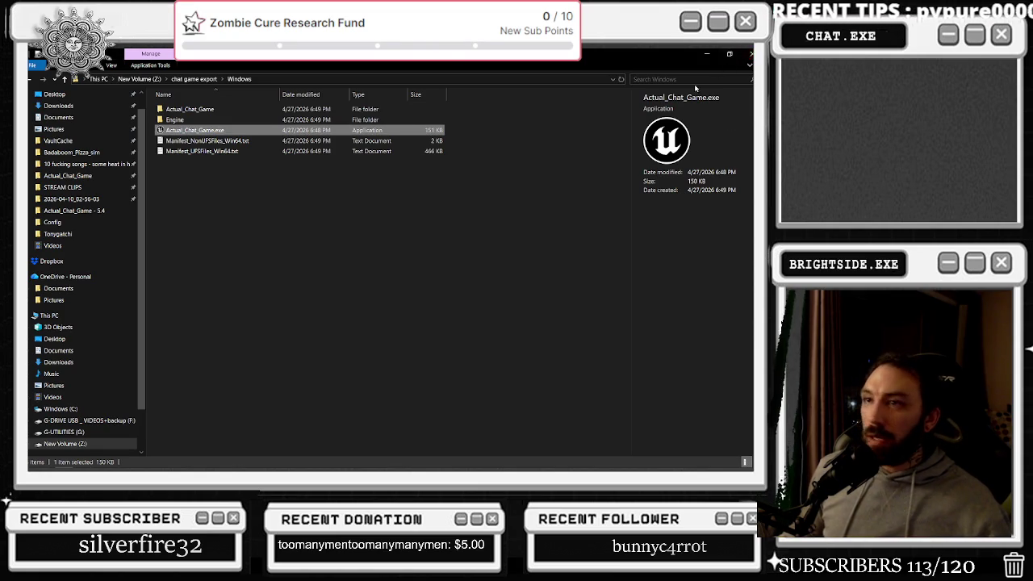
pyautogui.click(360, 469)
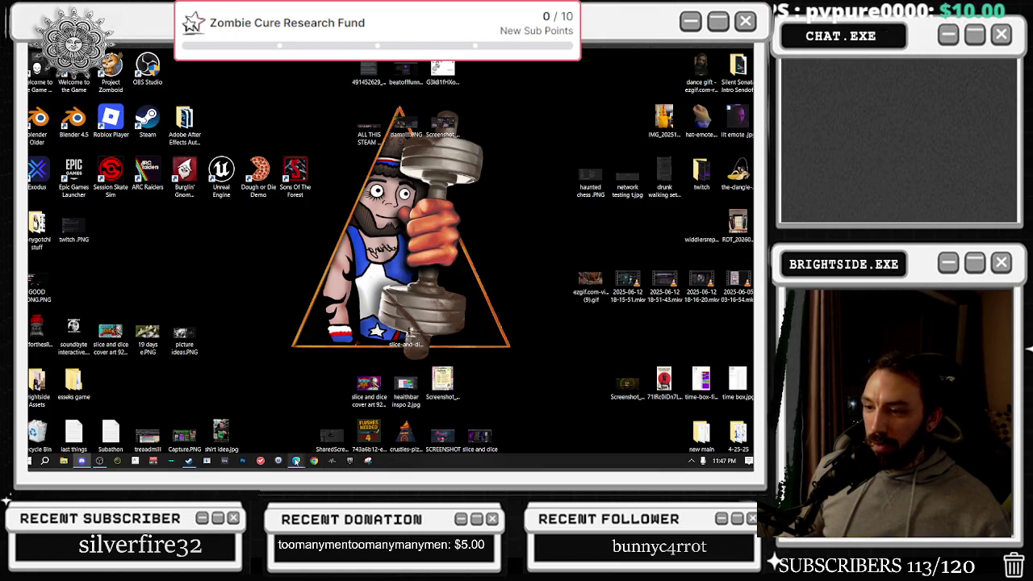
# Expand the taskbar's hidden background app icons
pyautogui.moveTo(296, 460)
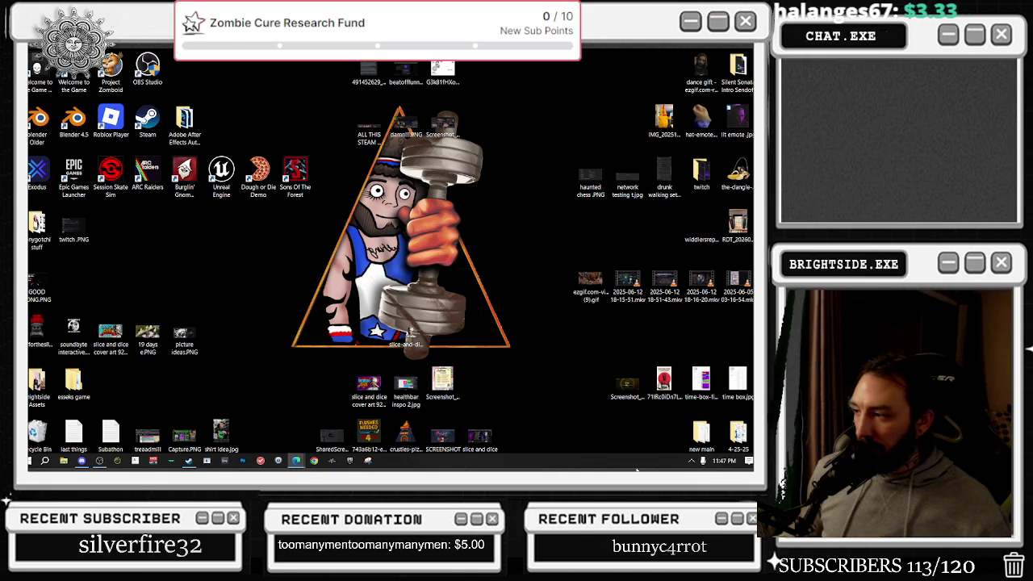
pyautogui.click(691, 460)
# Exit Steam and the NVIDIA background utility from the system tray
pyautogui.rightClick(709, 405)
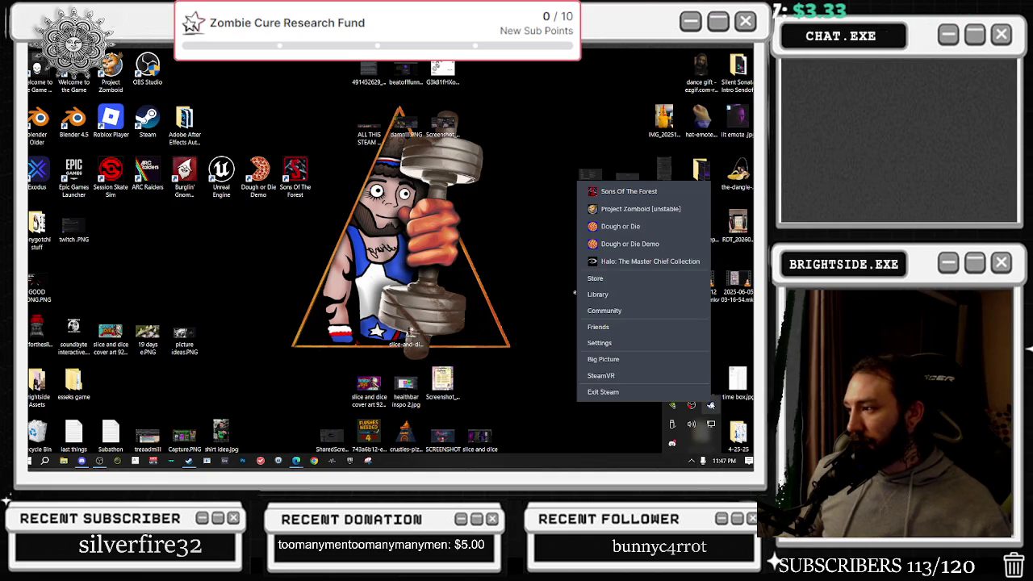
pyautogui.click(605, 392)
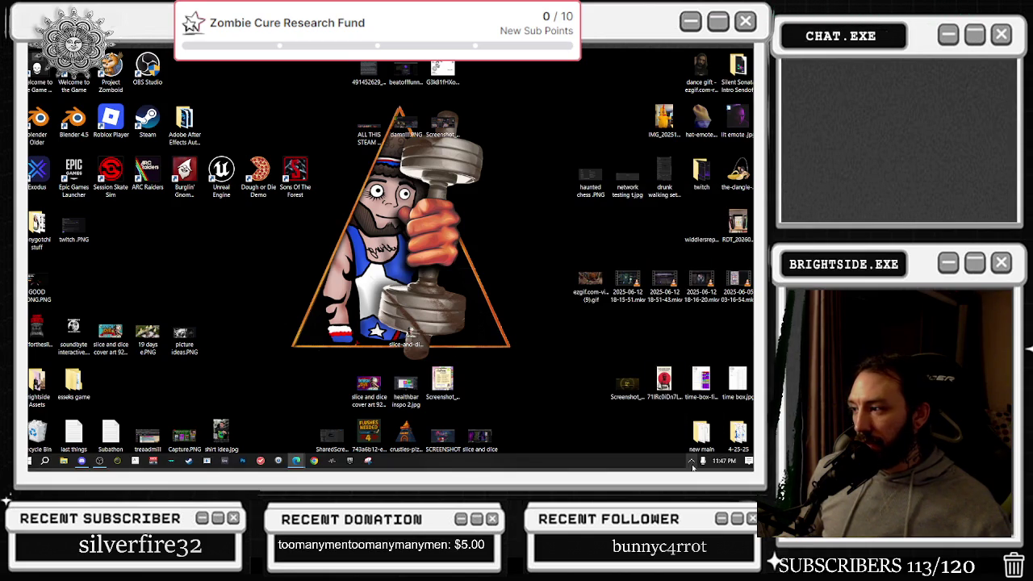
pyautogui.click(691, 462)
pyautogui.rightClick(669, 430)
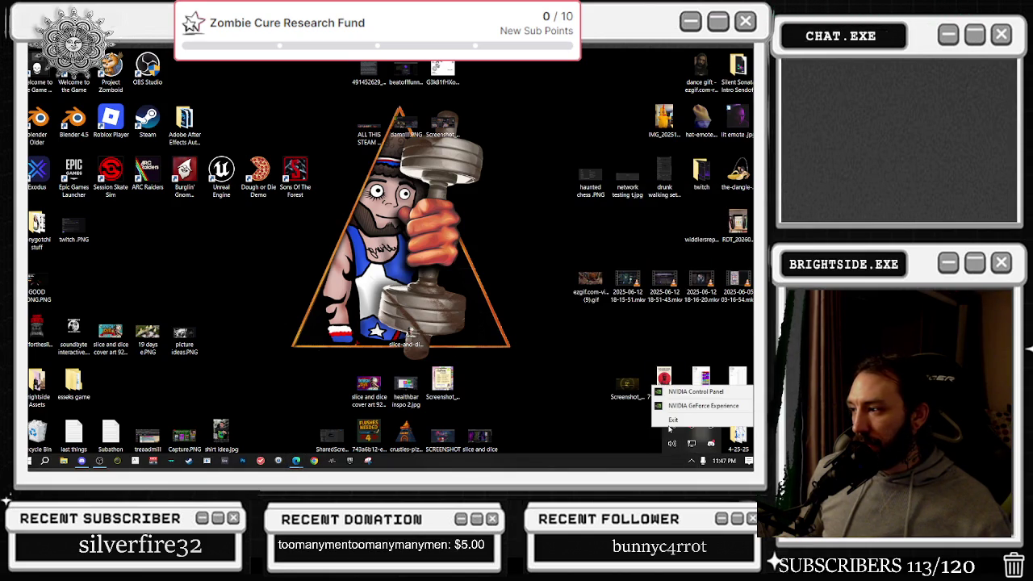
pyautogui.click(673, 420)
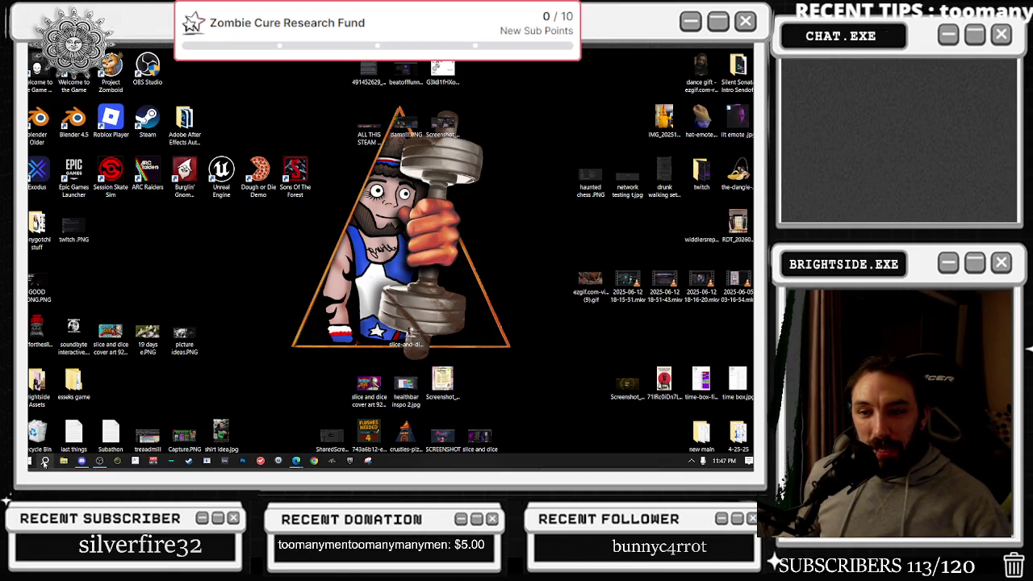
# Open the file location of the newer Actual_Chat_Game.uproject from Quick access
pyautogui.click(63, 464)
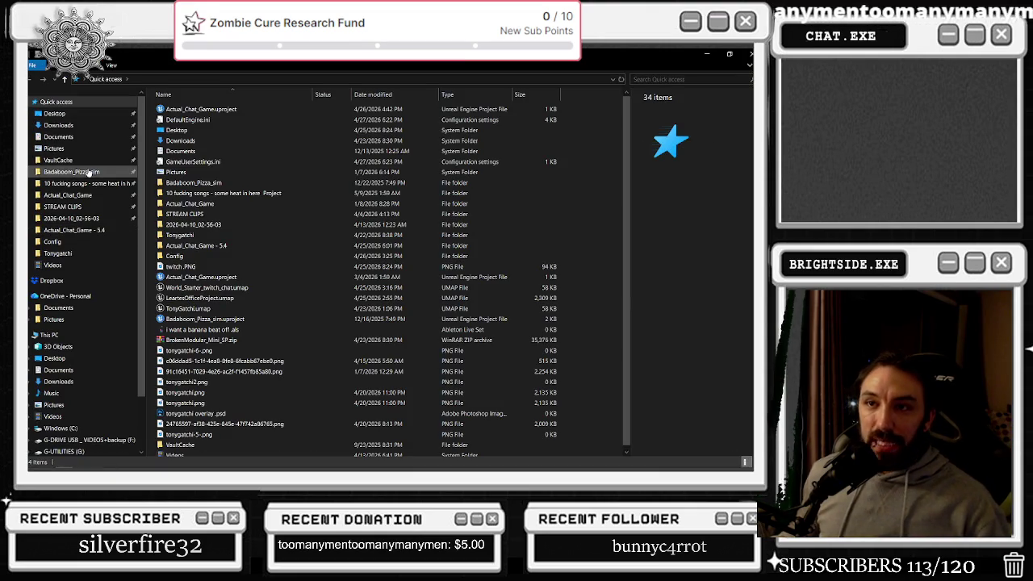
pyautogui.click(224, 277)
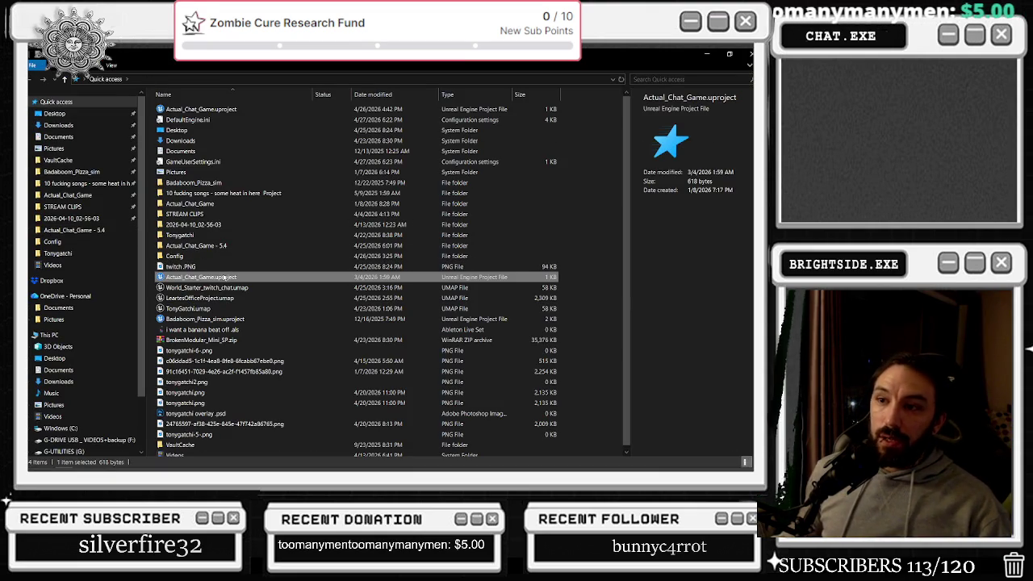
pyautogui.click(219, 110)
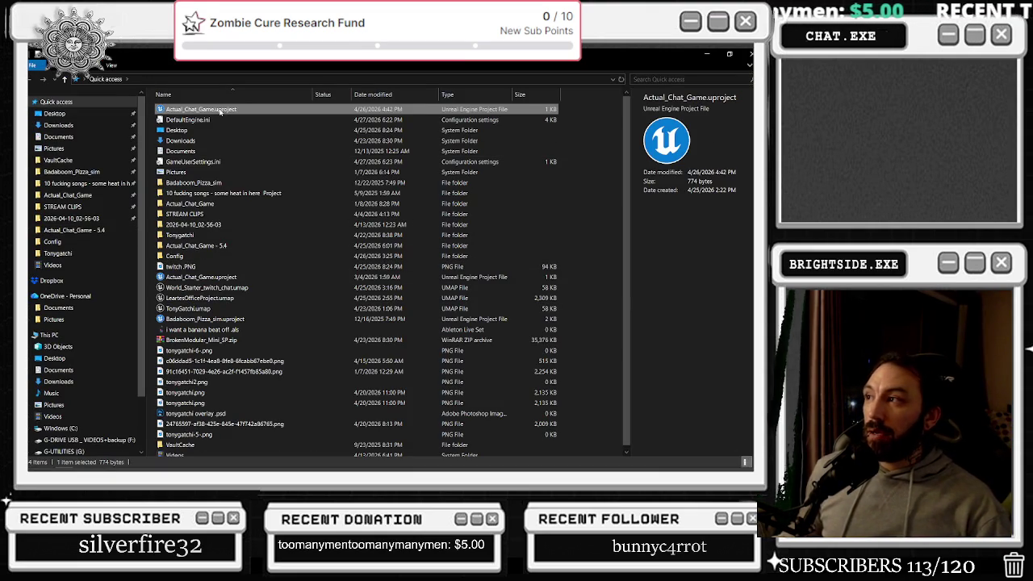
pyautogui.rightClick(218, 110)
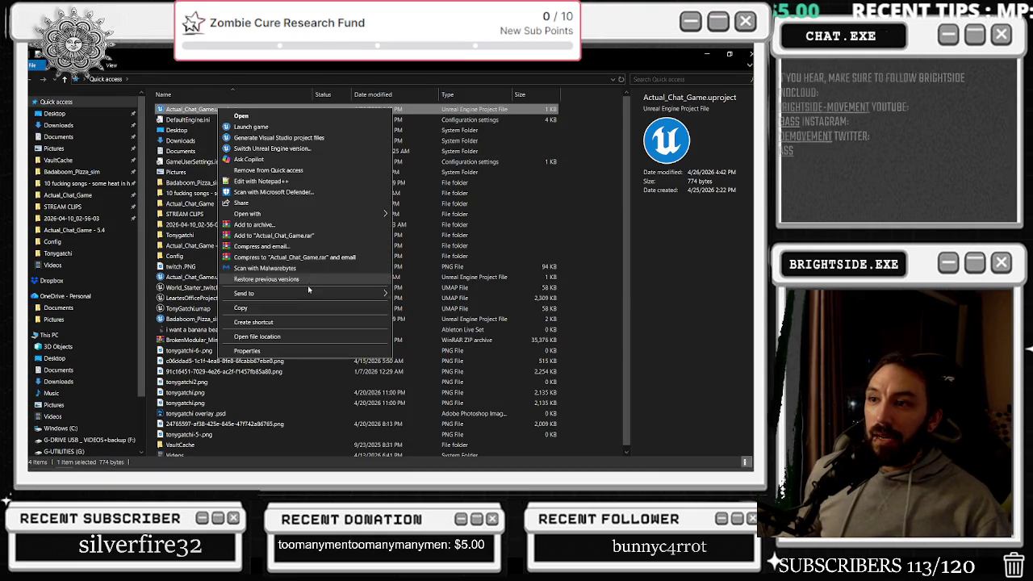
pyautogui.click(285, 337)
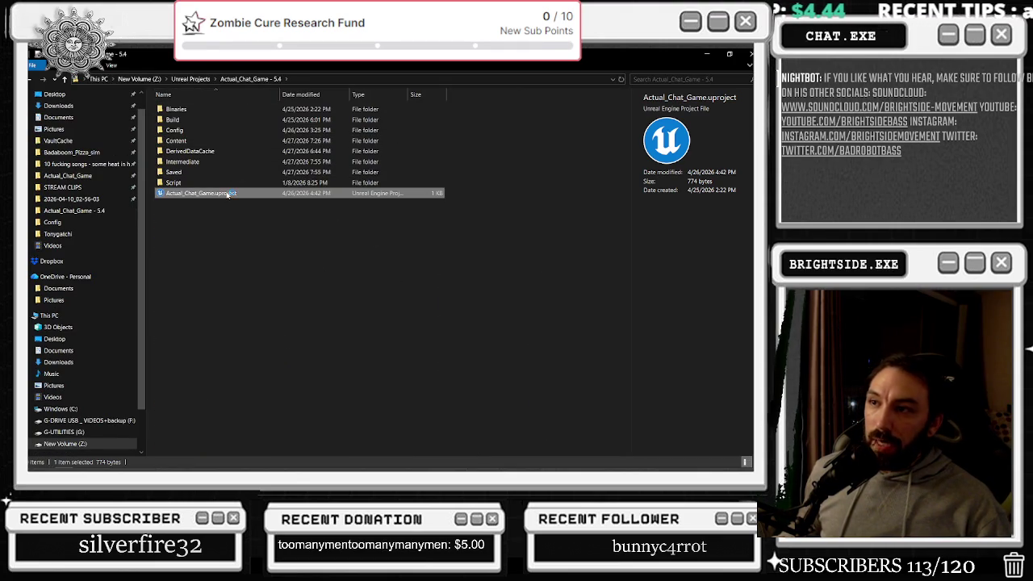
pyautogui.click(750, 54)
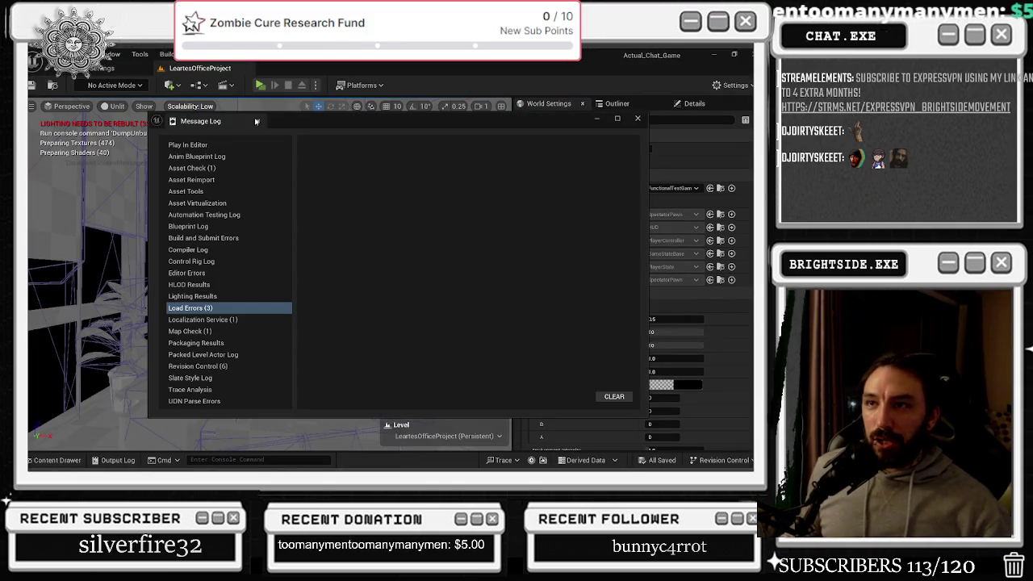
# Dismiss the Message Log, reopen last session's editors, and load World_Starter_twitch_chat via Recent Levels
pyautogui.click(638, 119)
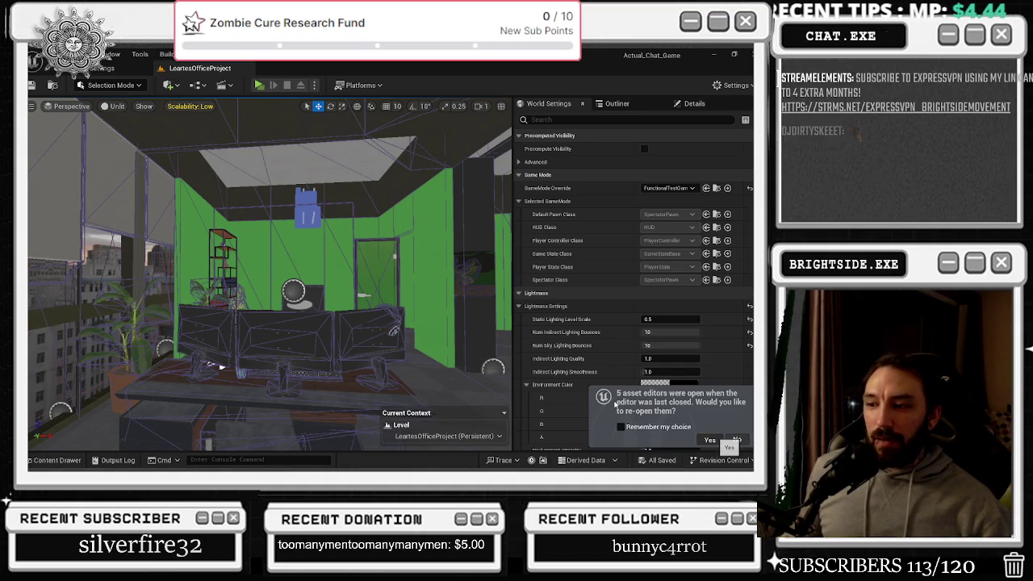
pyautogui.click(710, 439)
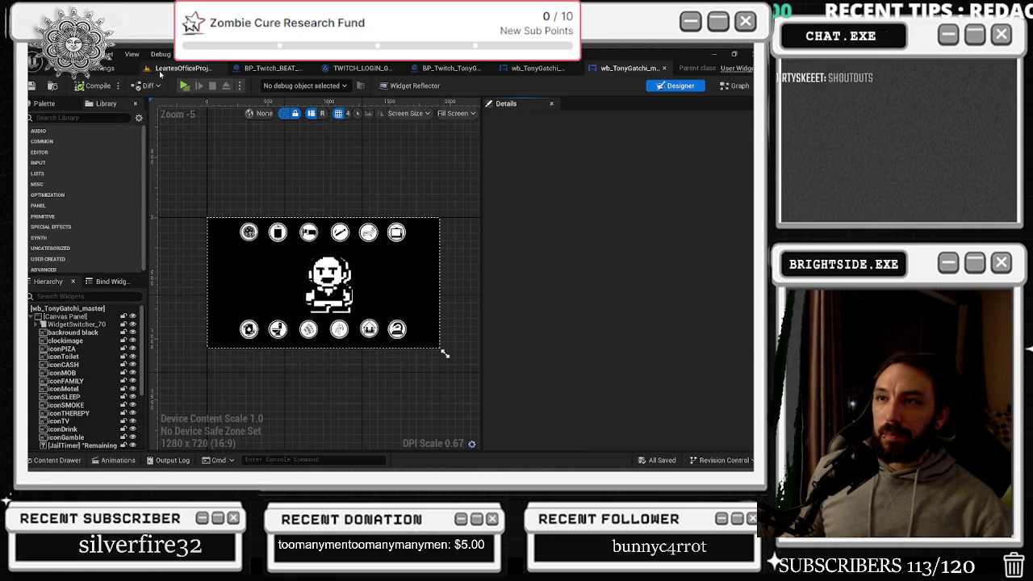
pyautogui.click(162, 70)
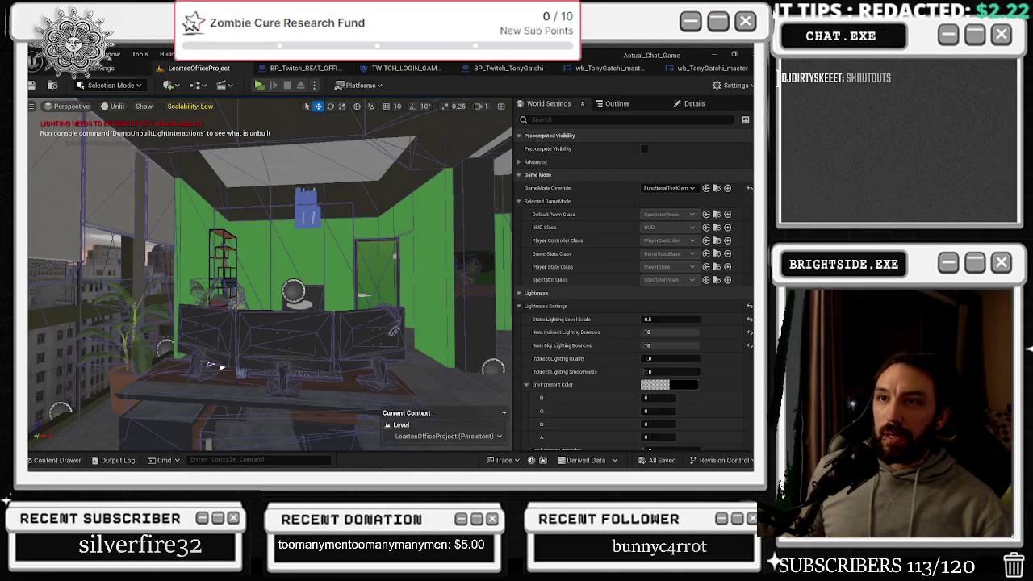
pyautogui.click(40, 55)
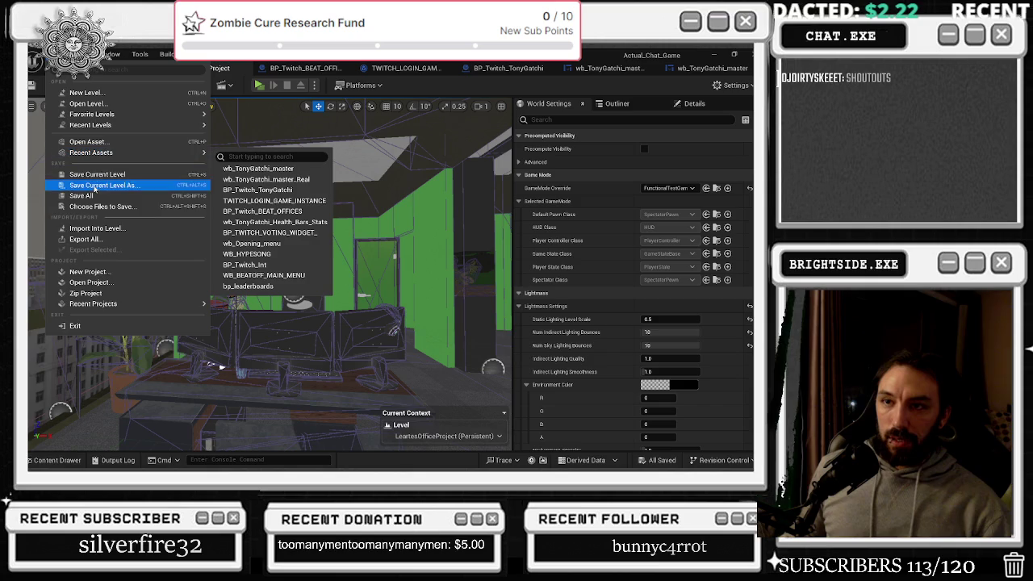
pyautogui.moveTo(91, 127)
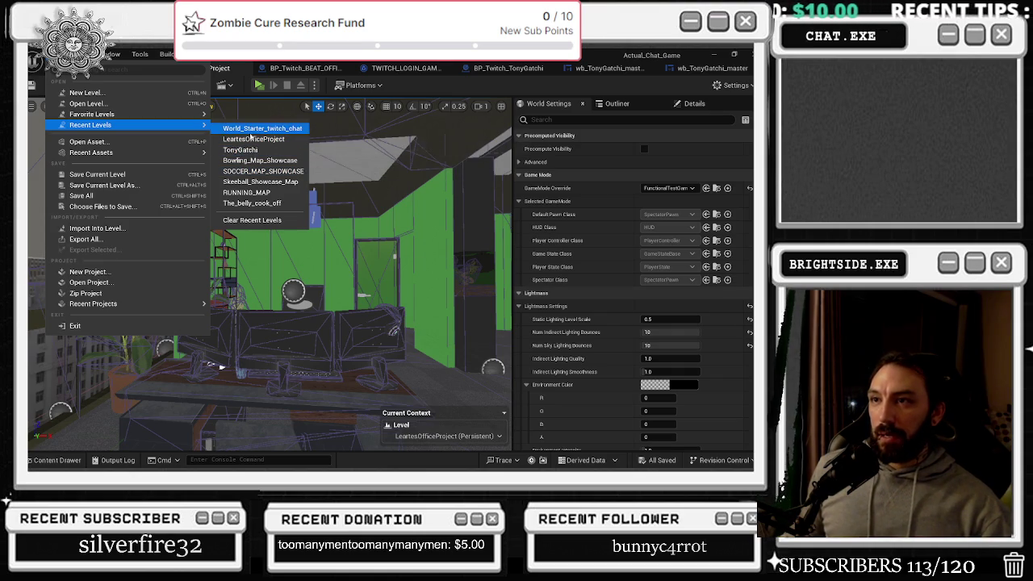
pyautogui.click(256, 129)
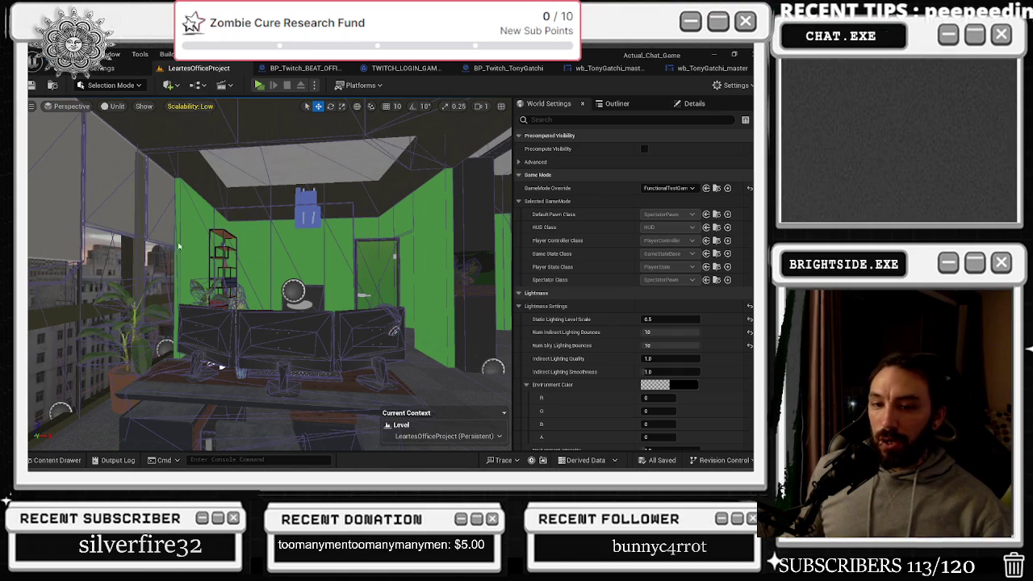
# Play the level, choose Tonygatchi, maximise the preview, then switch back to the editor
pyautogui.click(32, 85)
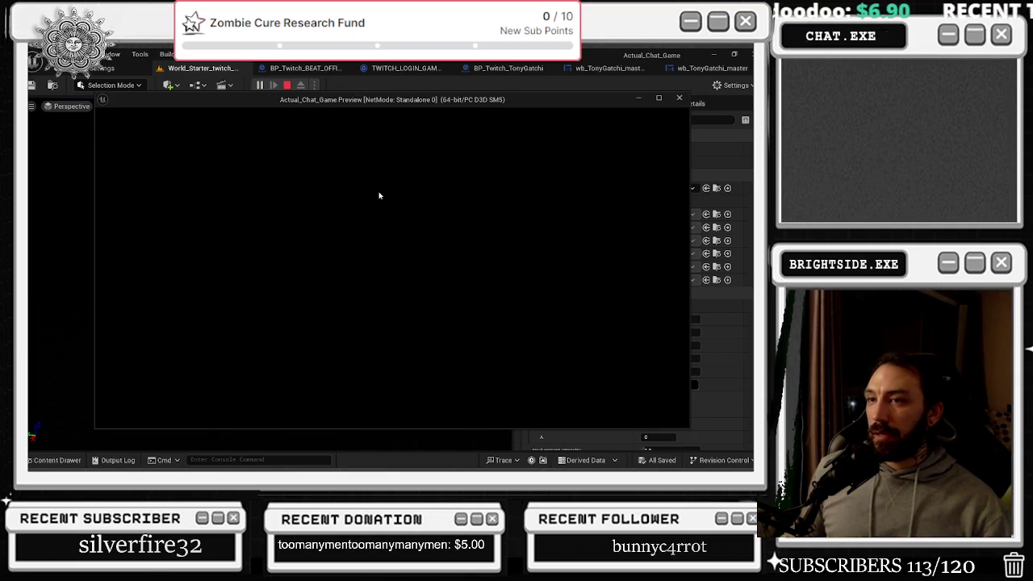
pyautogui.click(571, 275)
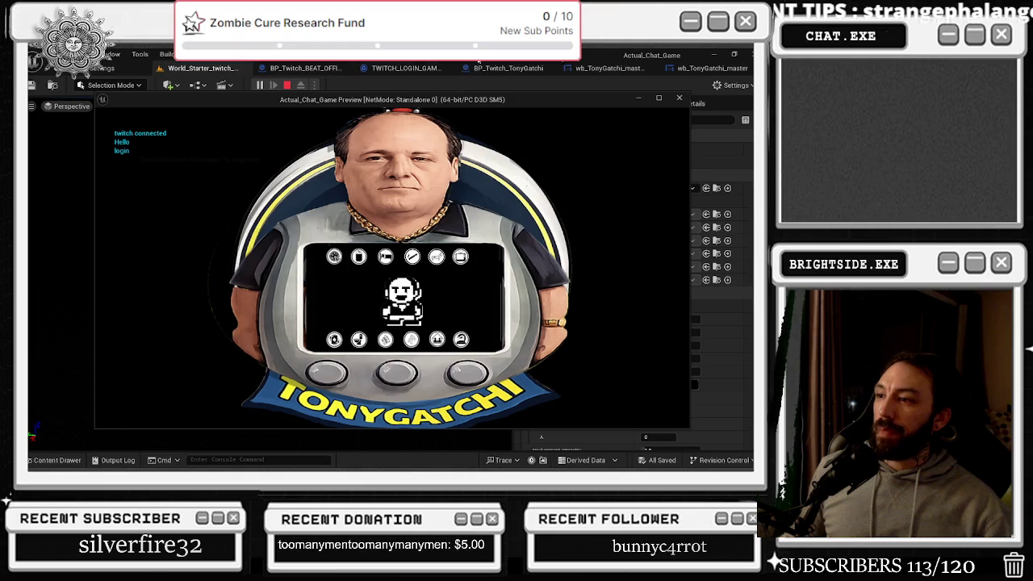
pyautogui.click(658, 97)
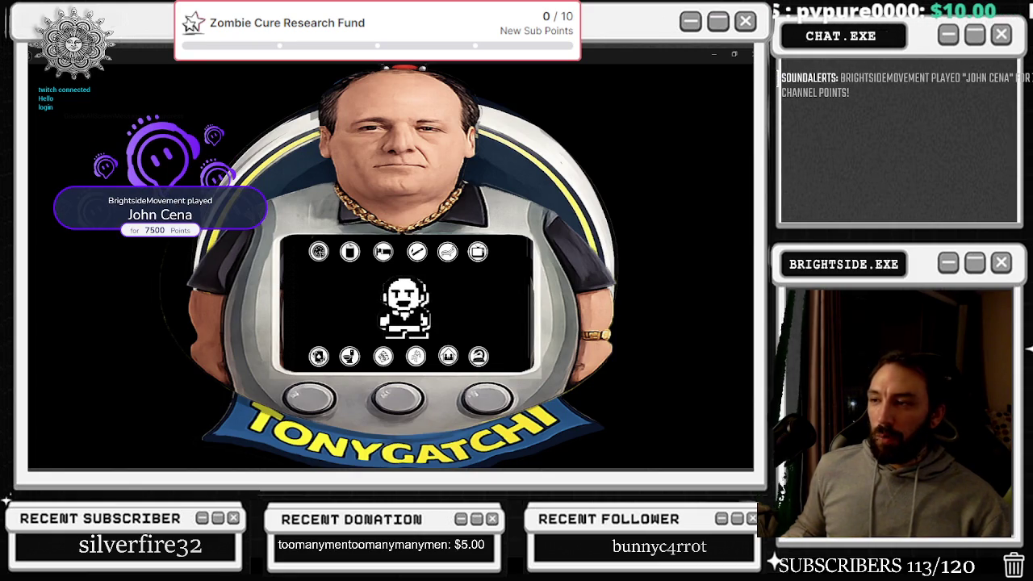
pyautogui.hotkey('alt', 'Tab')
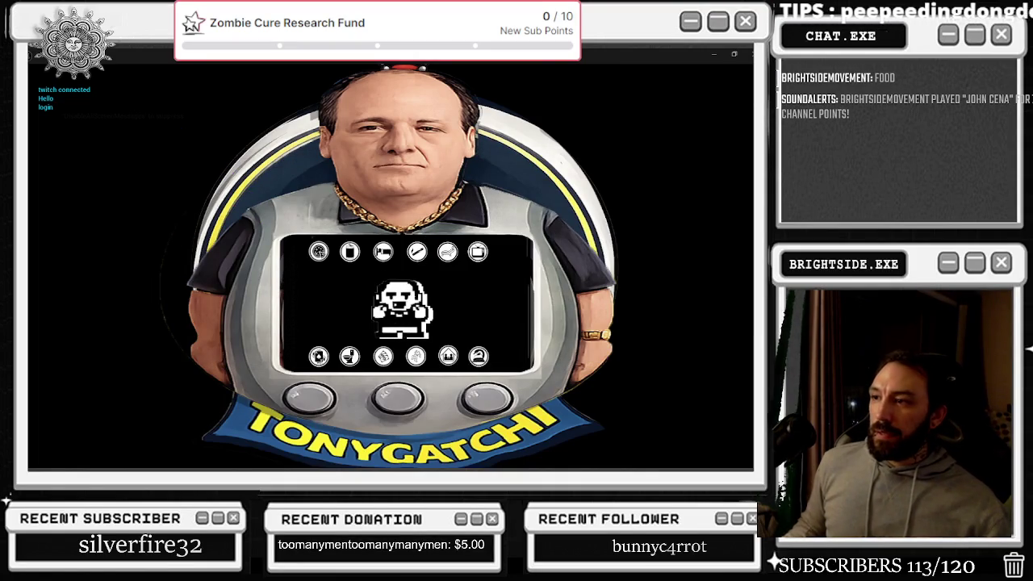
pyautogui.hotkey('alt', 'Tab')
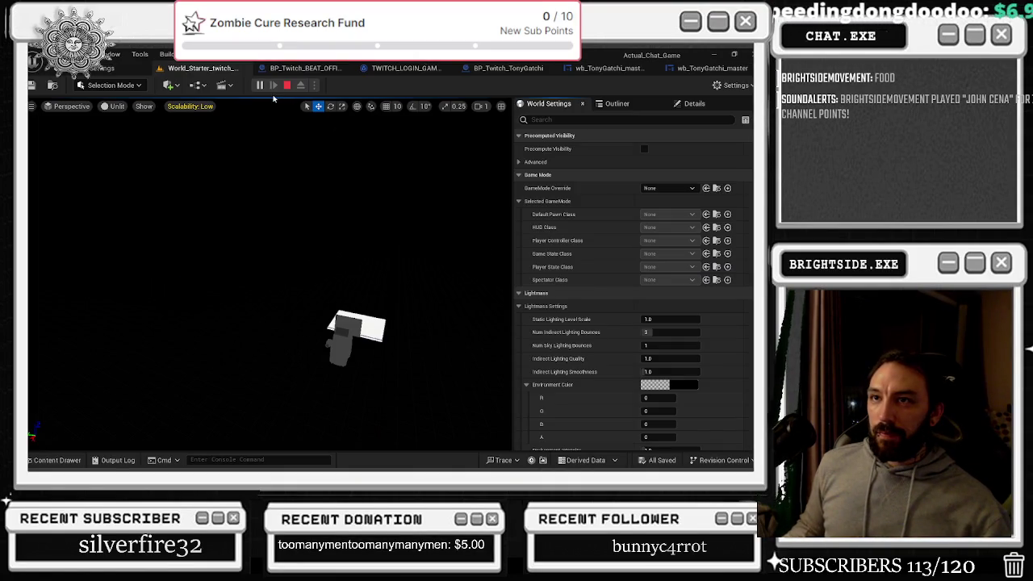
# Stop the play session, start a fresh one, and pick Tonygatchi again
pyautogui.press('Escape')
pyautogui.click(194, 68)
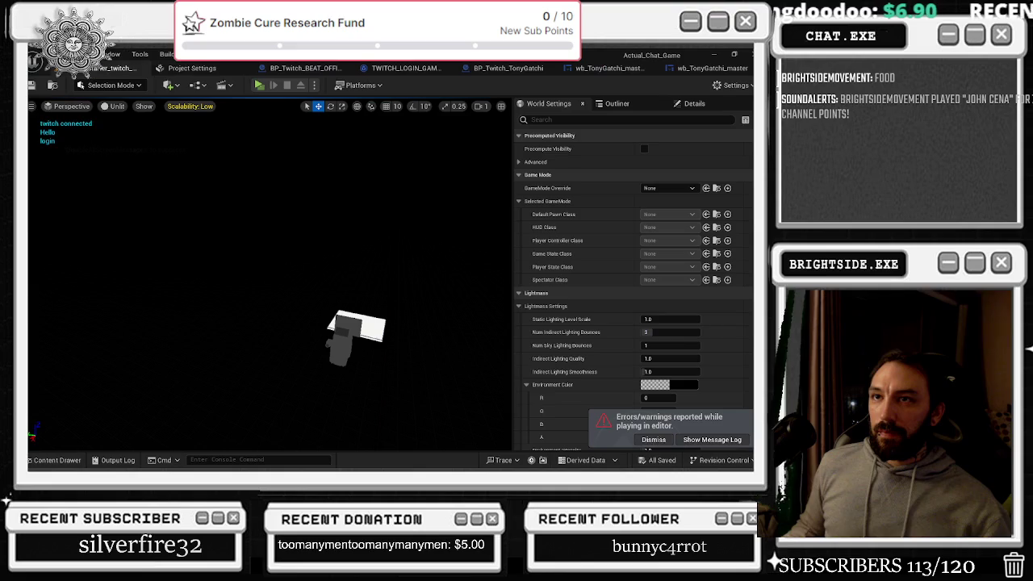
pyautogui.click(260, 88)
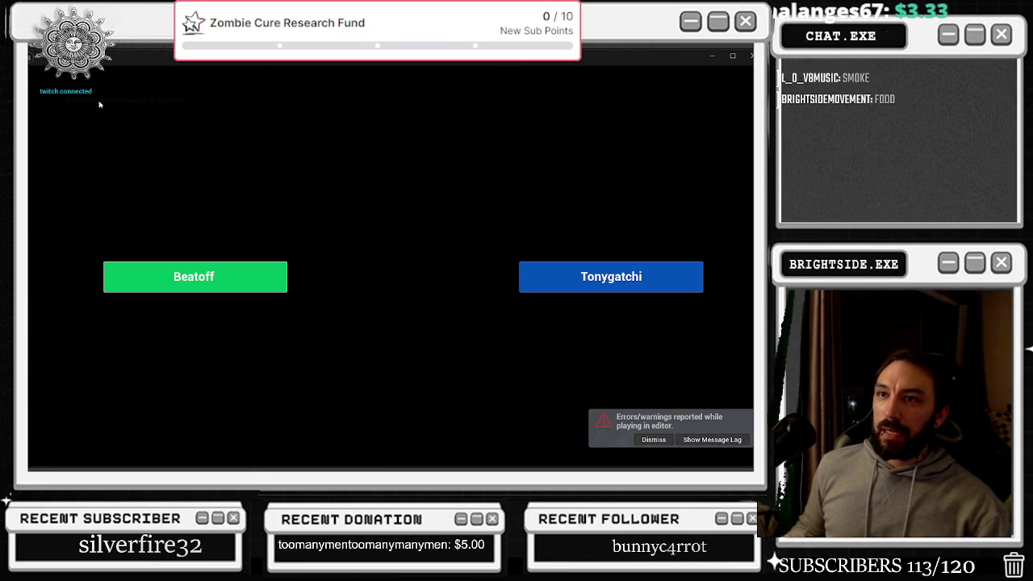
pyautogui.click(523, 277)
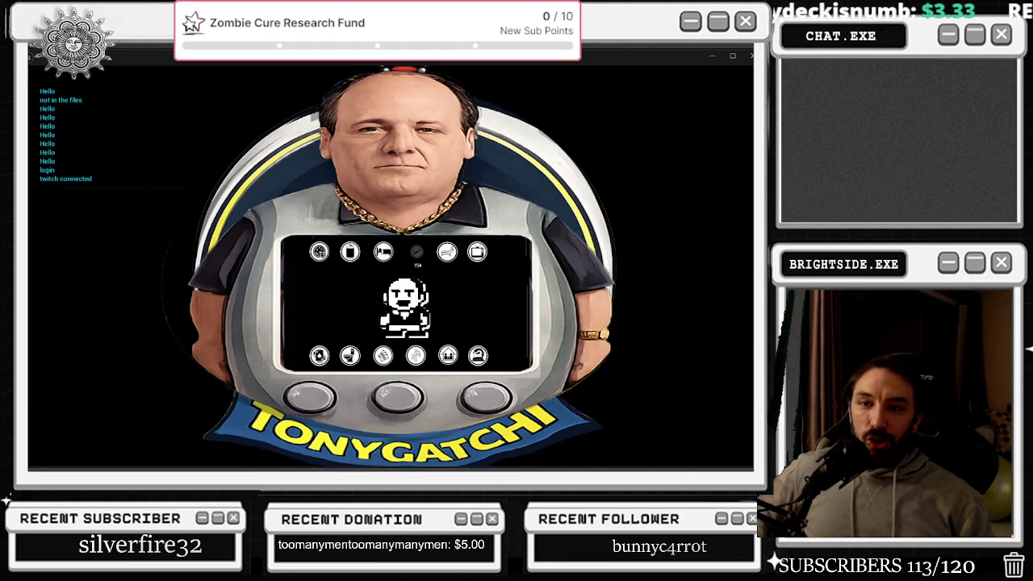
# Open the Windows task switcher over the running Tonygatchi game
pyautogui.hotkey('alt', 'Tab')
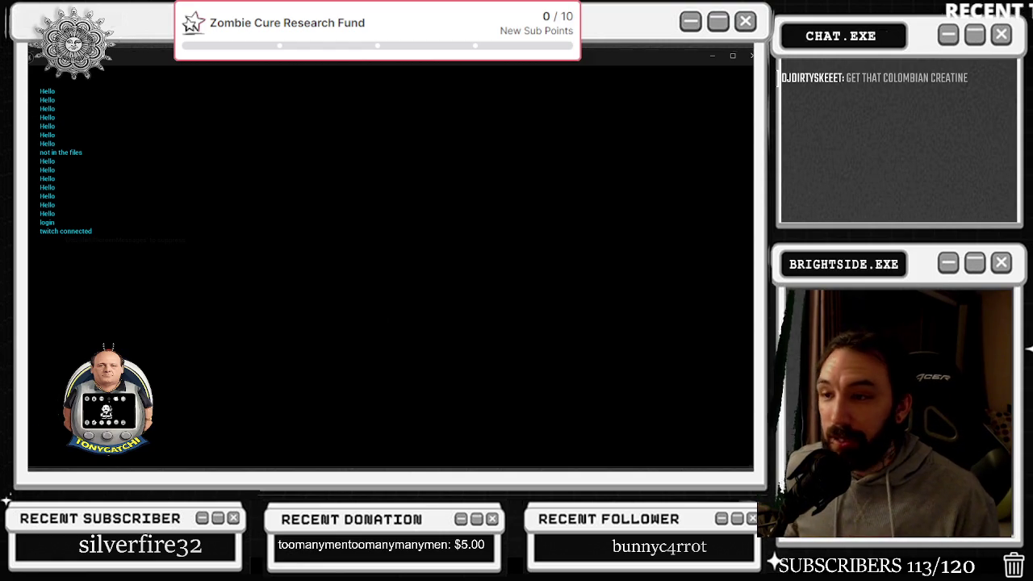
# Stop the Tonygatchi play session with Esc and return to the Blueprint editor
pyautogui.press('Escape')
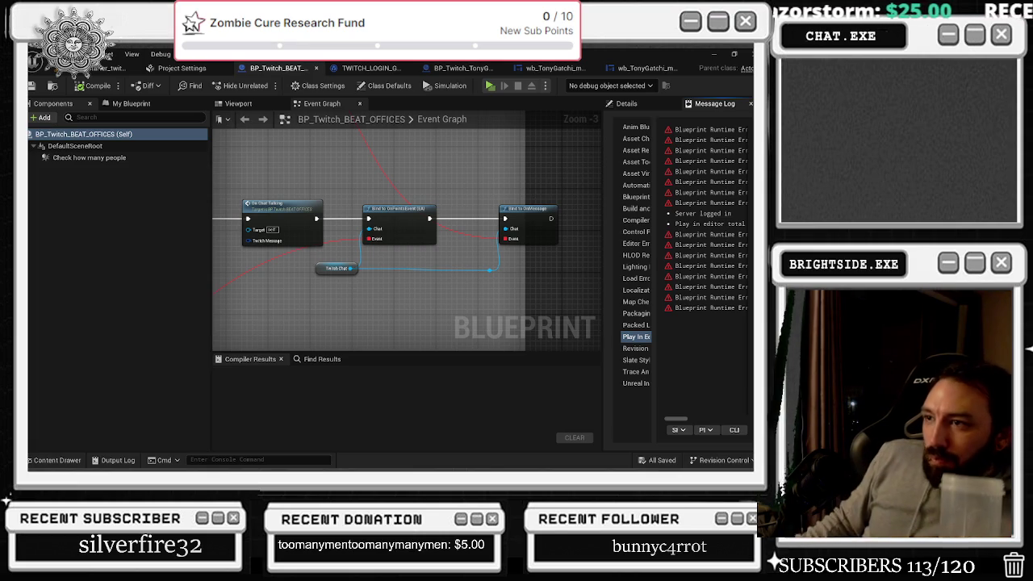
# Scroll the BP_Twitch_BEAT_OFFICES event graph to view its chat event binding nodes
pyautogui.scroll(-5, 322, 286)
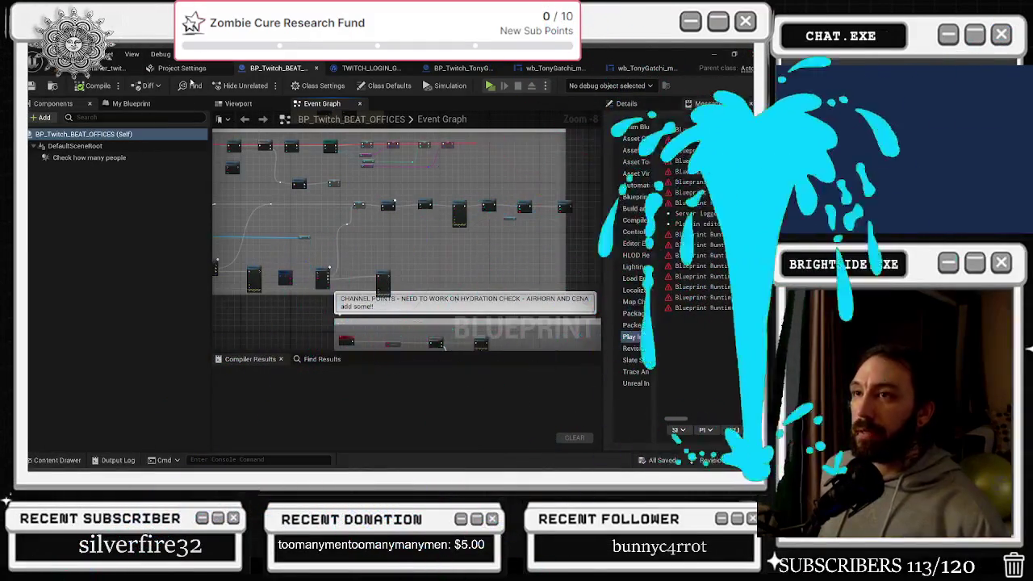
pyautogui.click(185, 71)
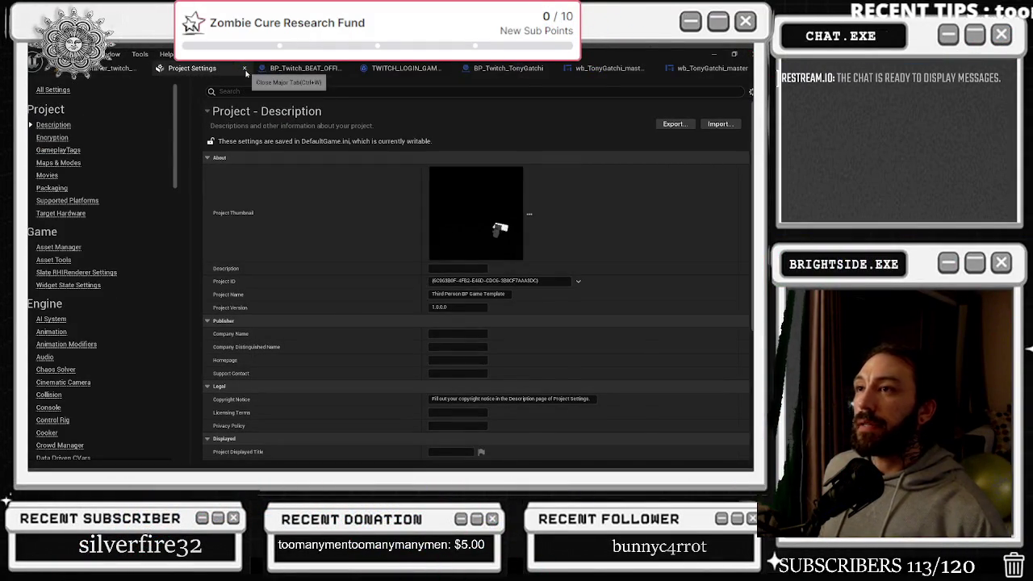
# Close Project Settings and open BP_Twitch_TonyGatchi's Backlog Add graph, selecting the Wb Tony Gatchi Master node
pyautogui.click(245, 69)
pyautogui.click(310, 70)
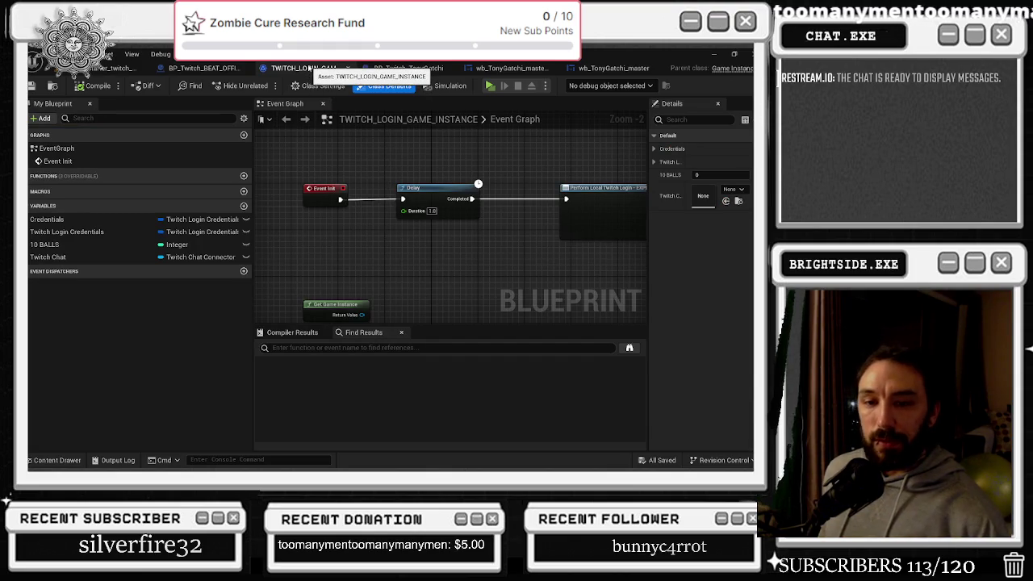
pyautogui.click(408, 68)
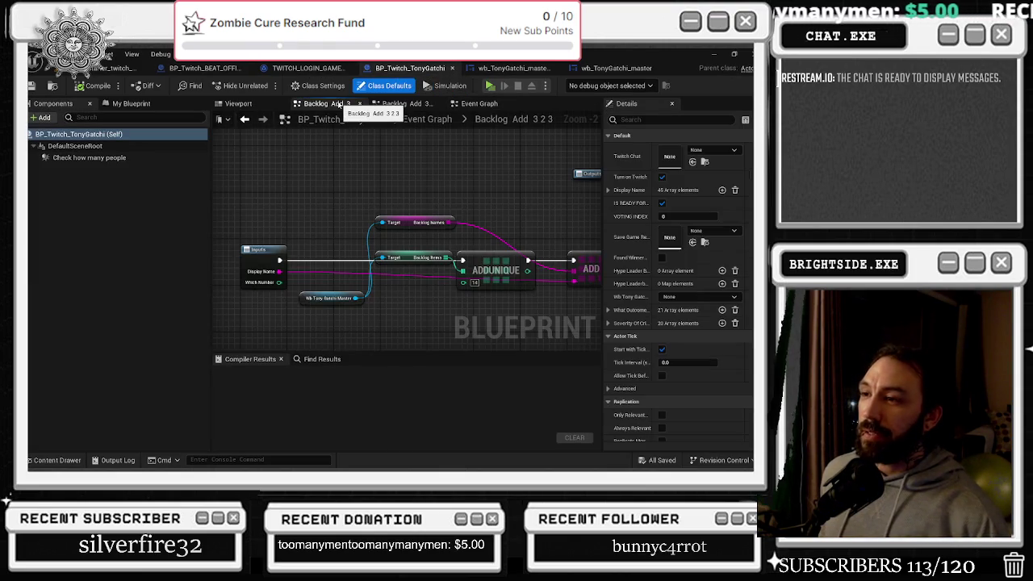
pyautogui.click(302, 299)
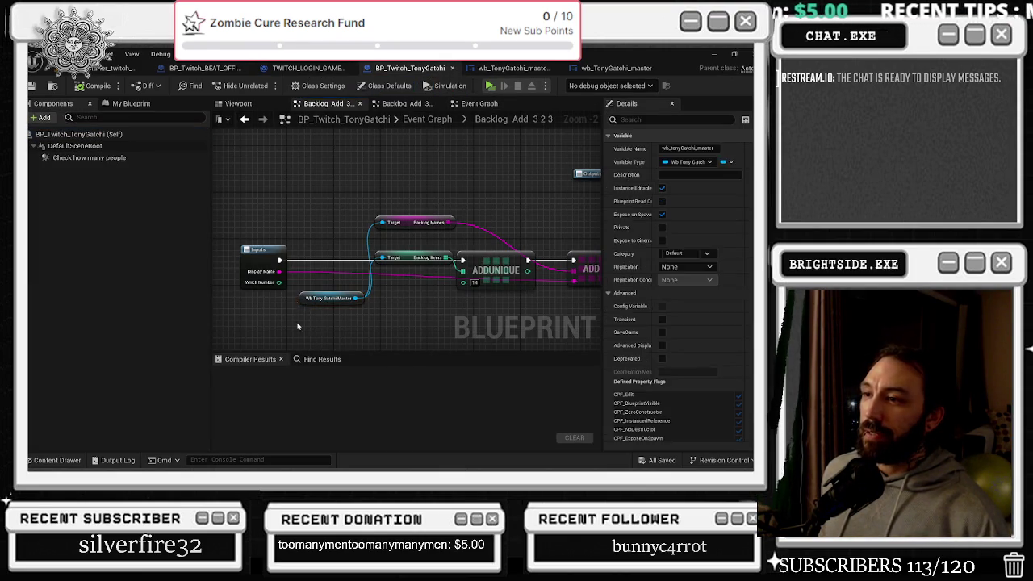
# Rearrange the Backlog Add nodes with a reroute on the Backlog Names wire, then return to the level
pyautogui.moveTo(301, 298); pyautogui.dragTo(300, 328)
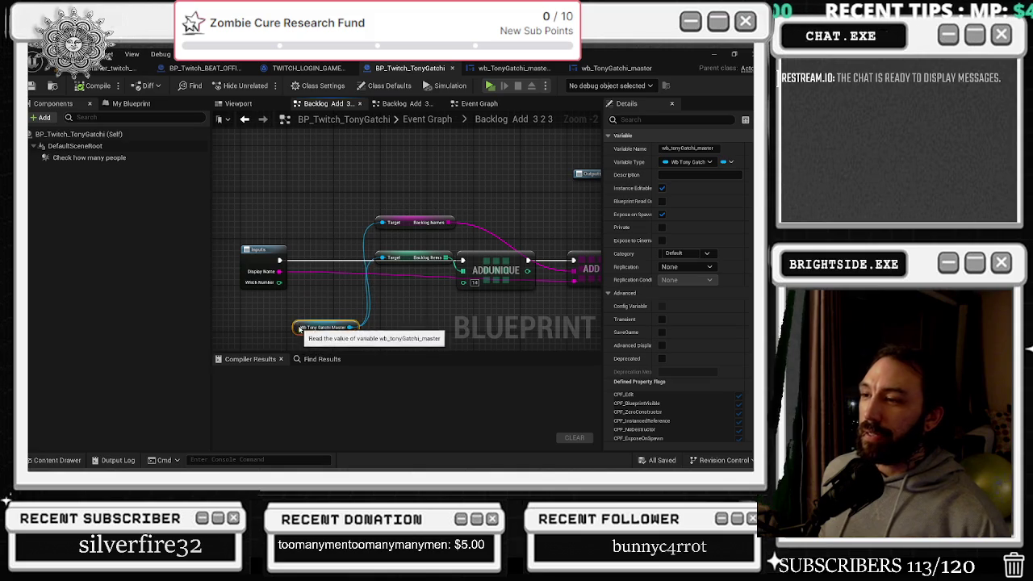
pyautogui.click(408, 223)
pyautogui.moveTo(410, 205); pyautogui.dragTo(297, 207)
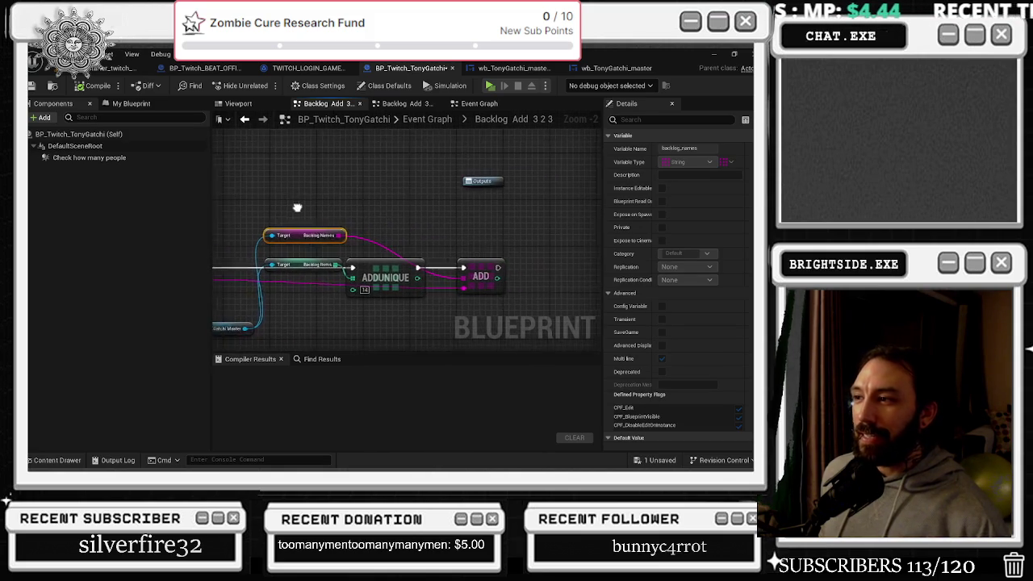
pyautogui.doubleClick(379, 244)
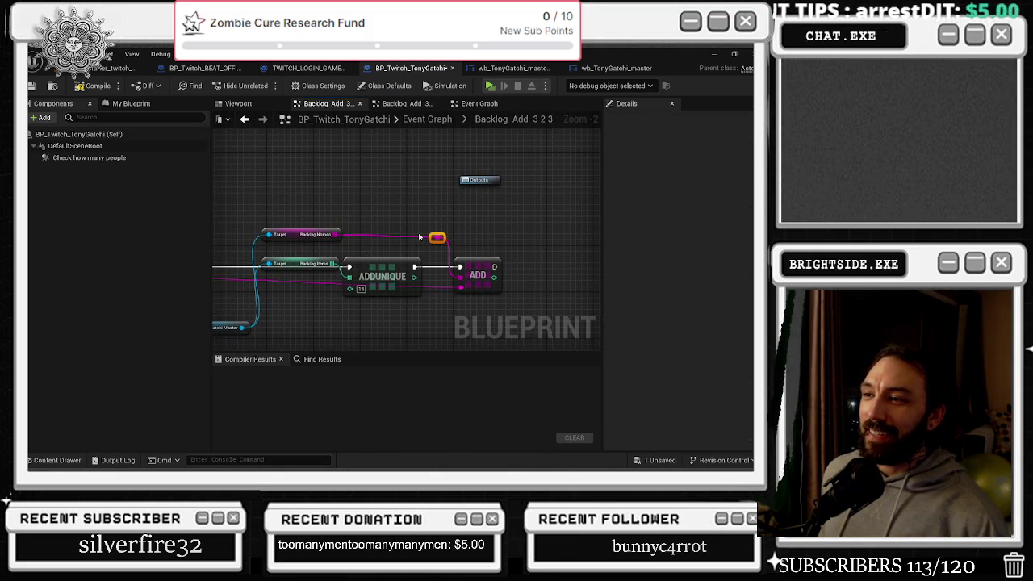
pyautogui.scroll(-1, 421, 222)
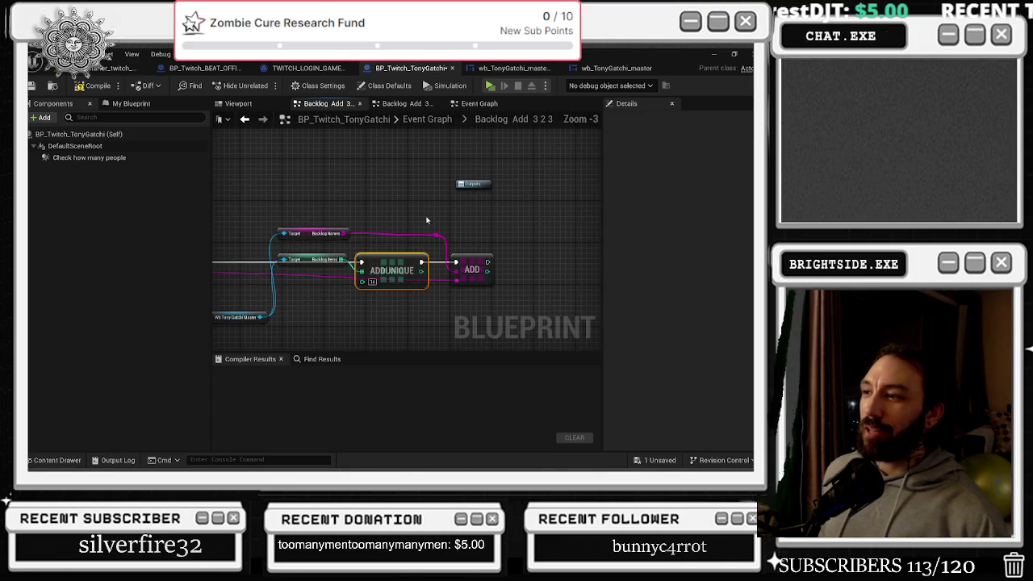
pyautogui.moveTo(262, 275); pyautogui.dragTo(335, 275)
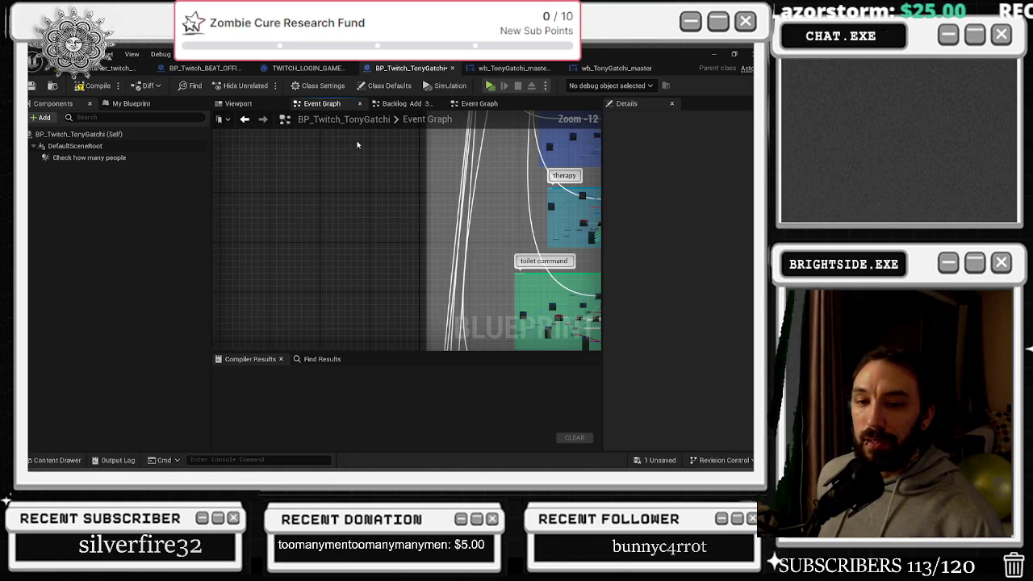
pyautogui.hotkey('alt', 'Tab')
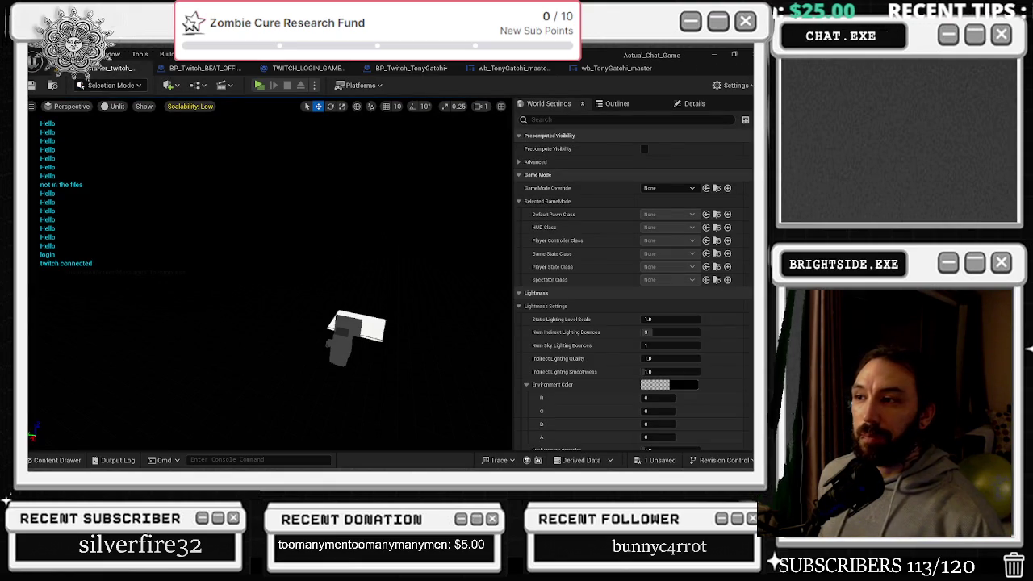
# Look over the File and Build menus, then switch to the TWITCH_LOGIN_GAME_INSTANCE event graph
pyautogui.click(45, 54)
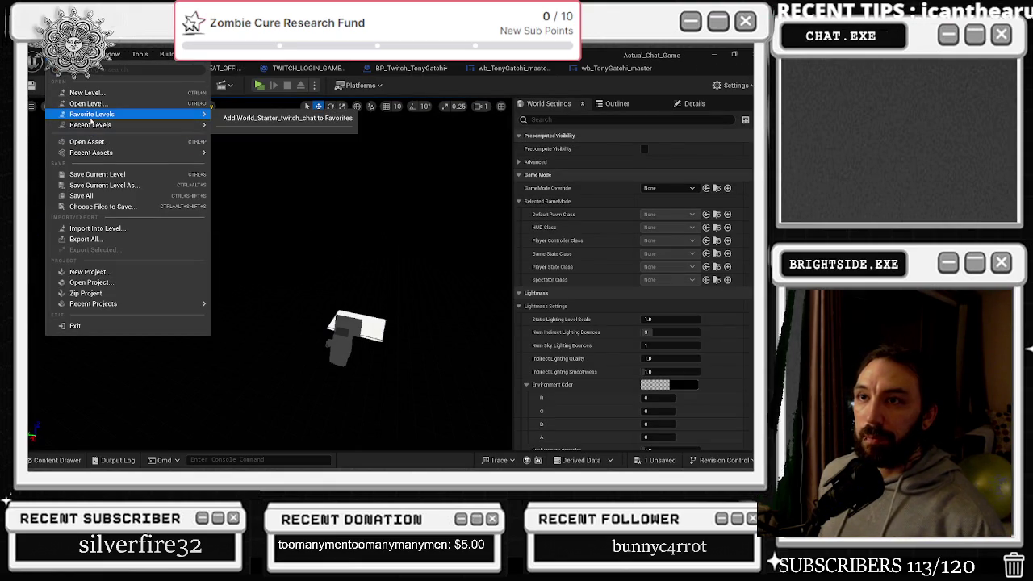
pyautogui.click(166, 54)
pyautogui.click(165, 54)
pyautogui.click(93, 198)
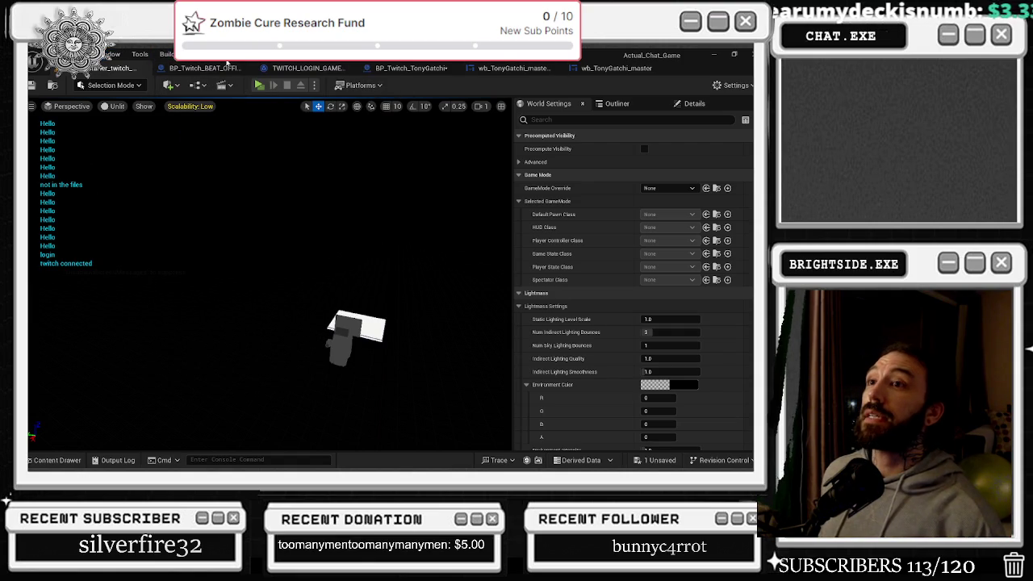
pyautogui.click(298, 71)
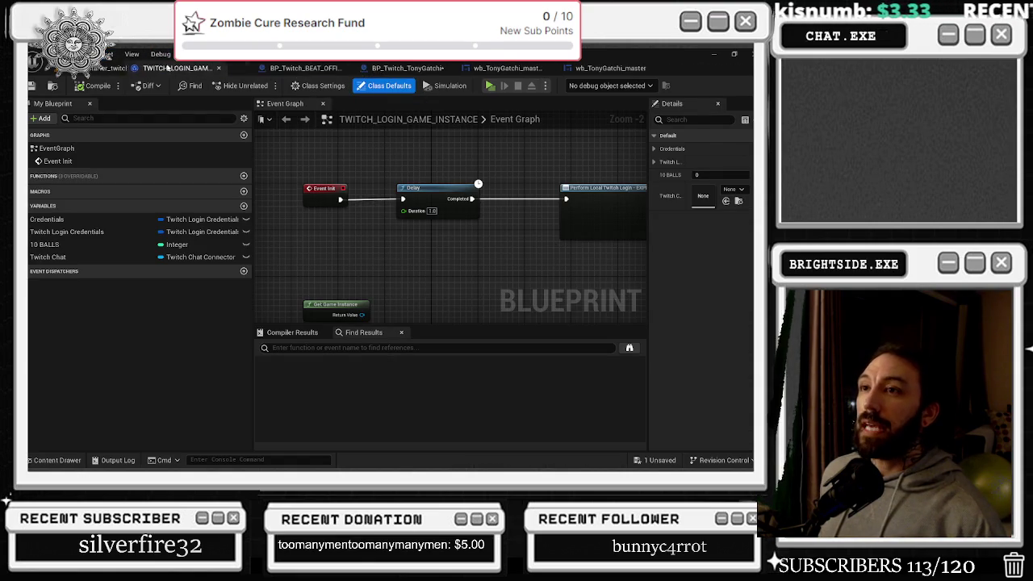
# Frame the Connect To Twitch and Print String nodes, then open the Content Drawer
pyautogui.scroll(-1, 381, 186)
pyautogui.moveTo(381, 186); pyautogui.dragTo(334, 201)
pyautogui.moveTo(368, 154)
pyautogui.mouseDown()
pyautogui.moveTo(347, 214)
pyautogui.moveTo(583, 197)
pyautogui.moveTo(525, 219)
pyautogui.moveTo(450, 301)
pyautogui.moveTo(457, 296)
pyautogui.mouseUp()
pyautogui.scroll(-1, 347, 214)
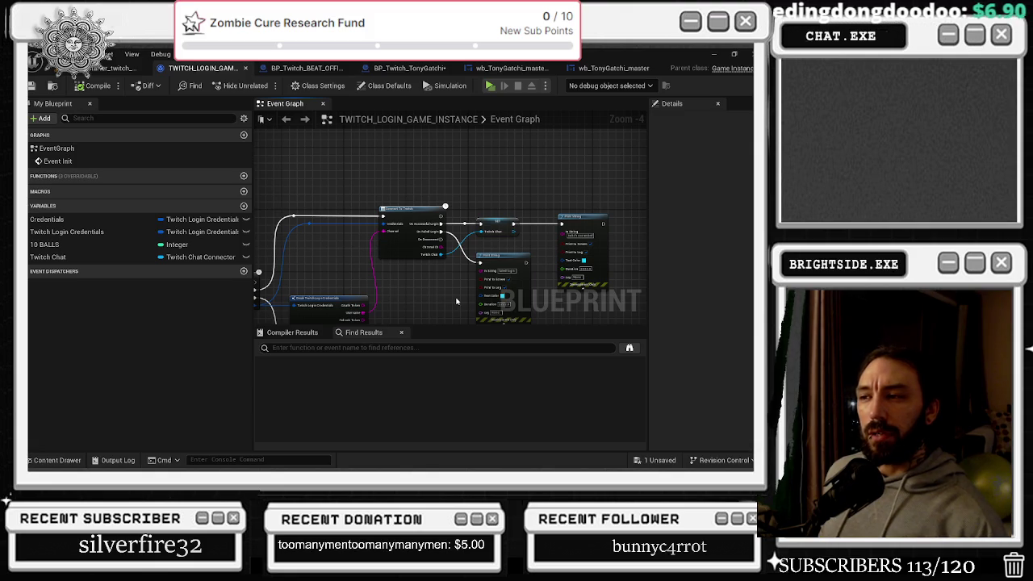
pyautogui.click(53, 460)
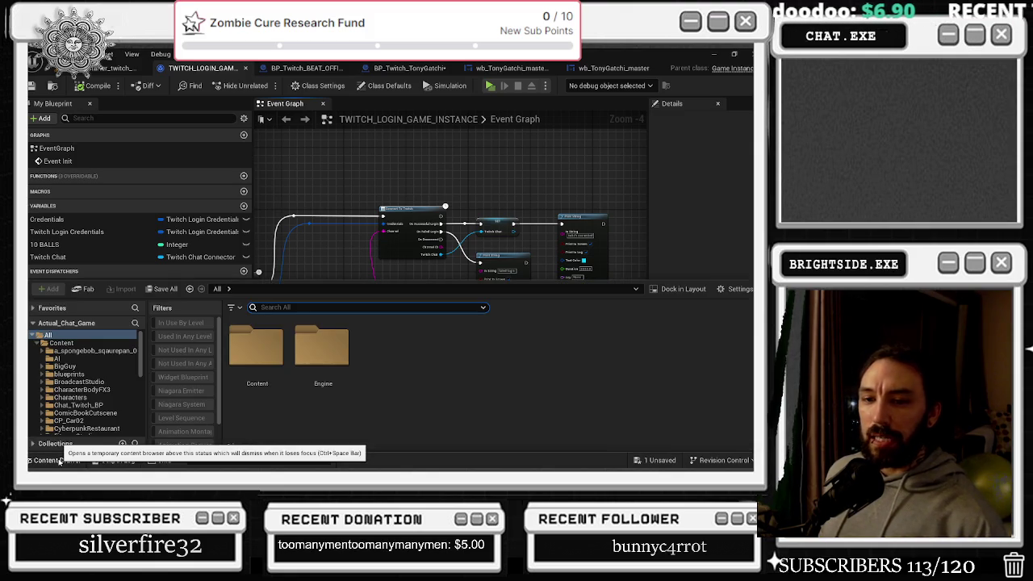
# Filter the Content Browser to level assets and select the TonyGatchi level
pyautogui.scroll(-2, 185, 422)
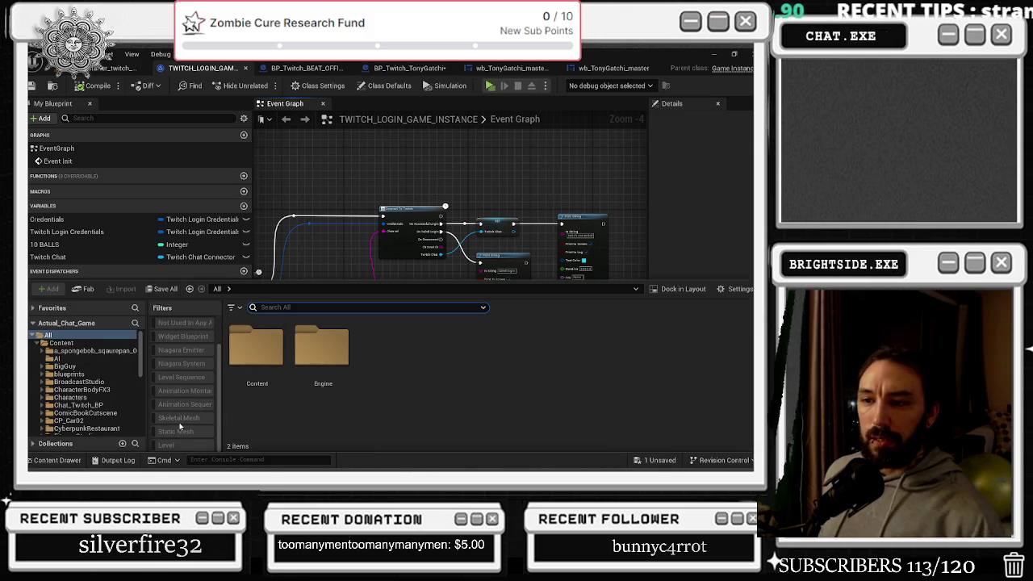
pyautogui.click(178, 446)
pyautogui.scroll(-10, 436, 373)
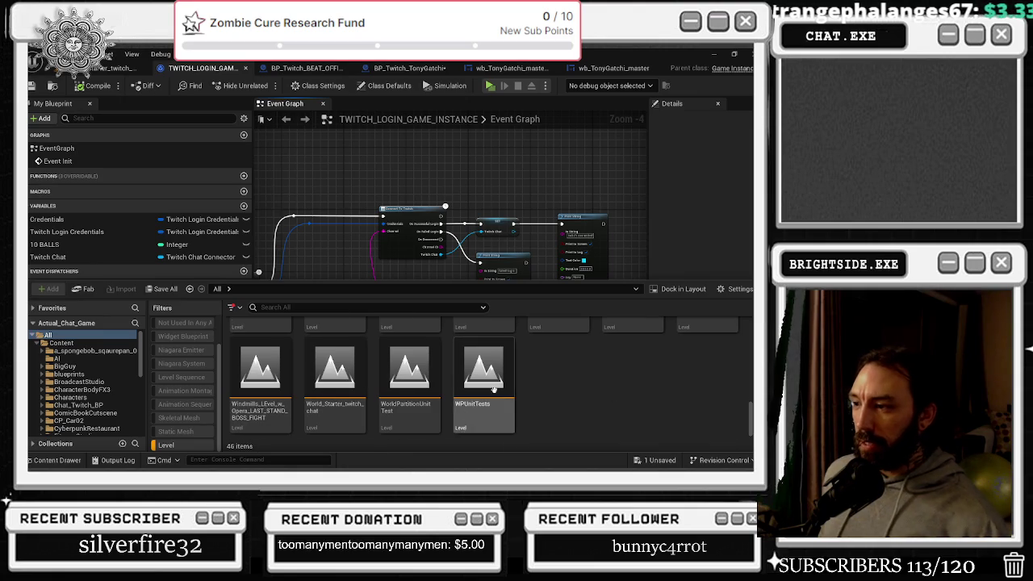
pyautogui.scroll(2, 557, 379)
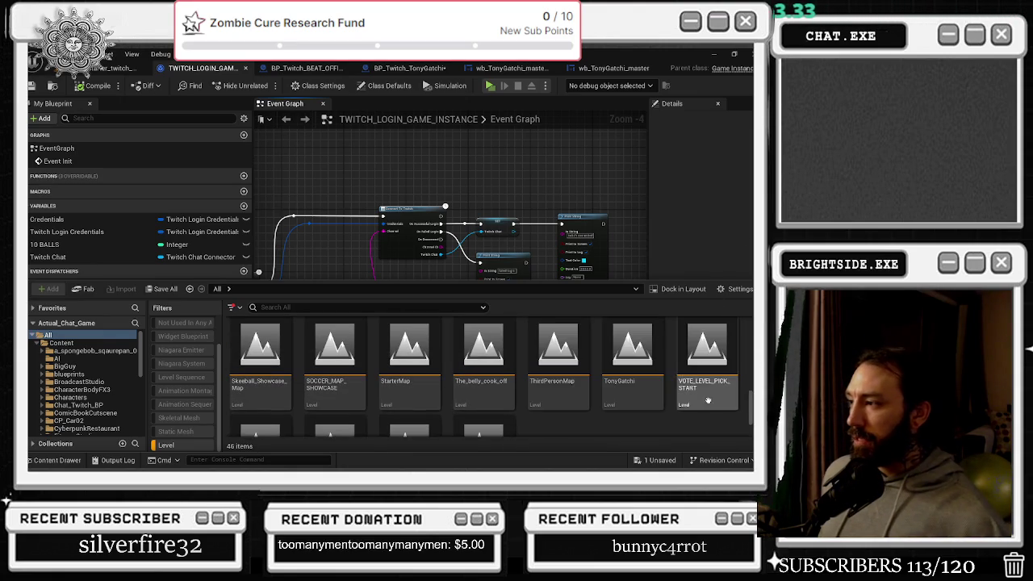
pyautogui.scroll(2, 685, 387)
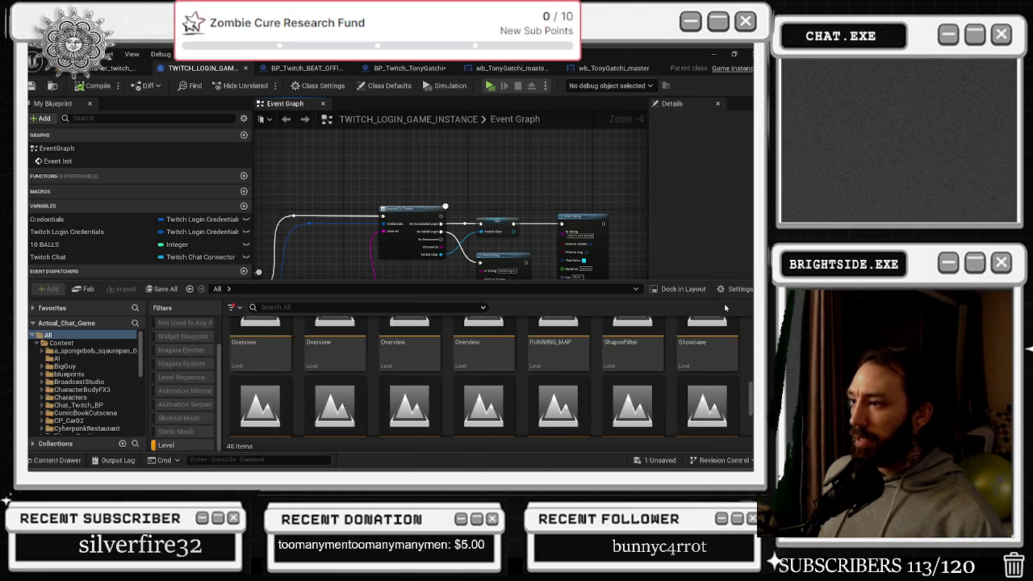
pyautogui.scroll(-1, 676, 404)
pyautogui.click(643, 389)
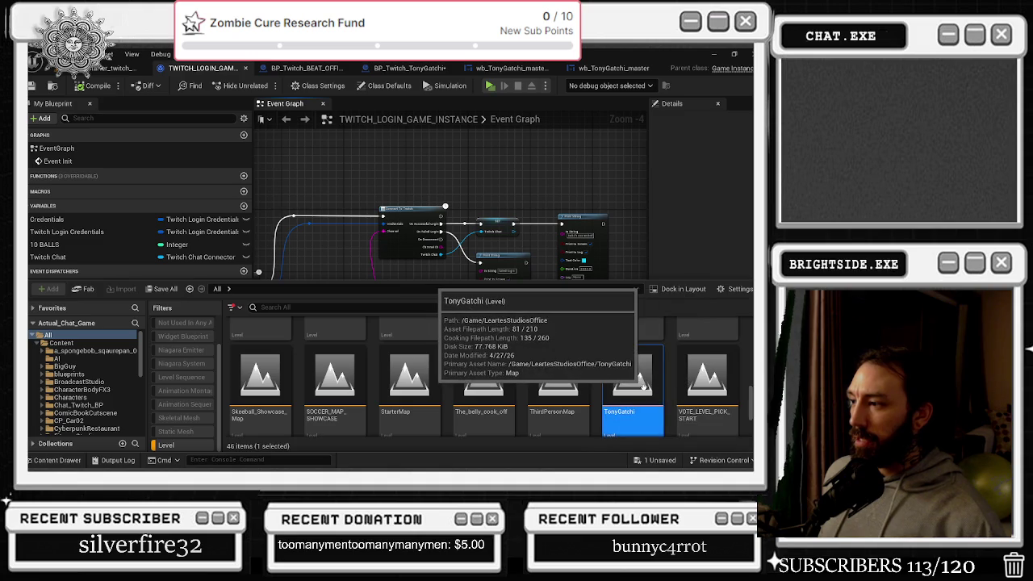
# Open the TonyGatchi level, saving the unsaved blueprint, and return to BP_Twitch_TonyGatchi's graph
pyautogui.doubleClick(644, 390)
pyautogui.click(428, 372)
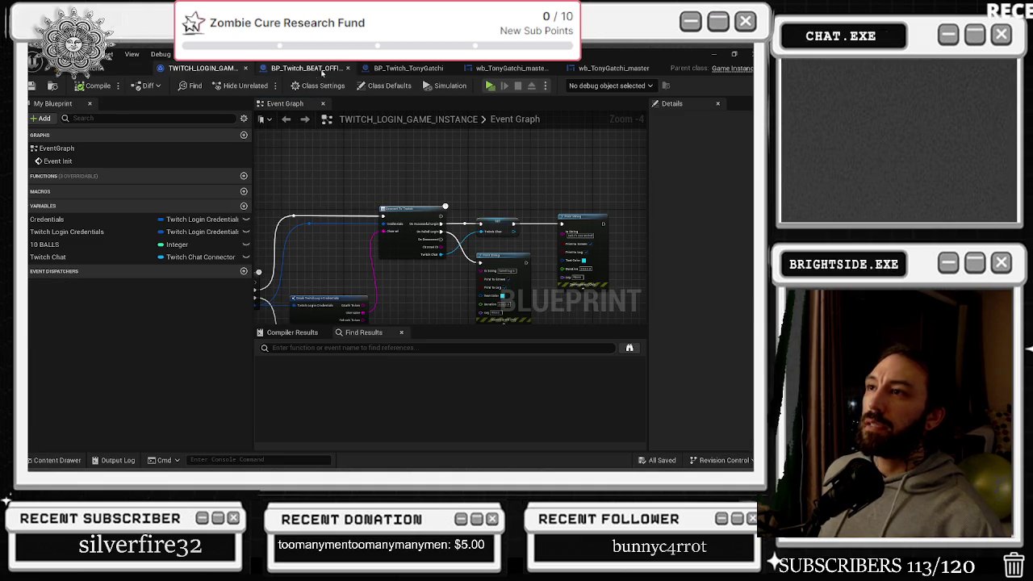
pyautogui.click(377, 68)
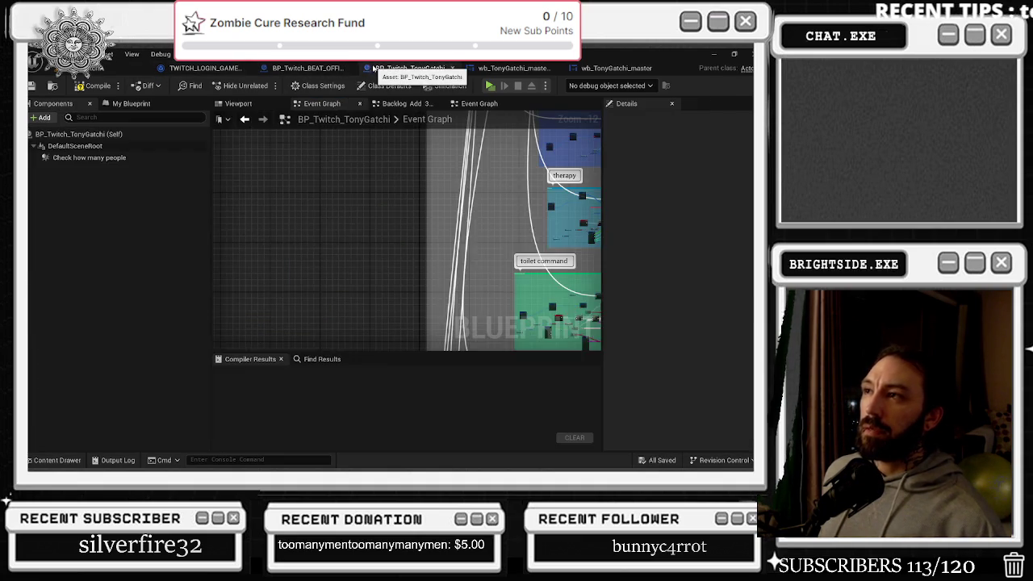
pyautogui.scroll(7, 250, 256)
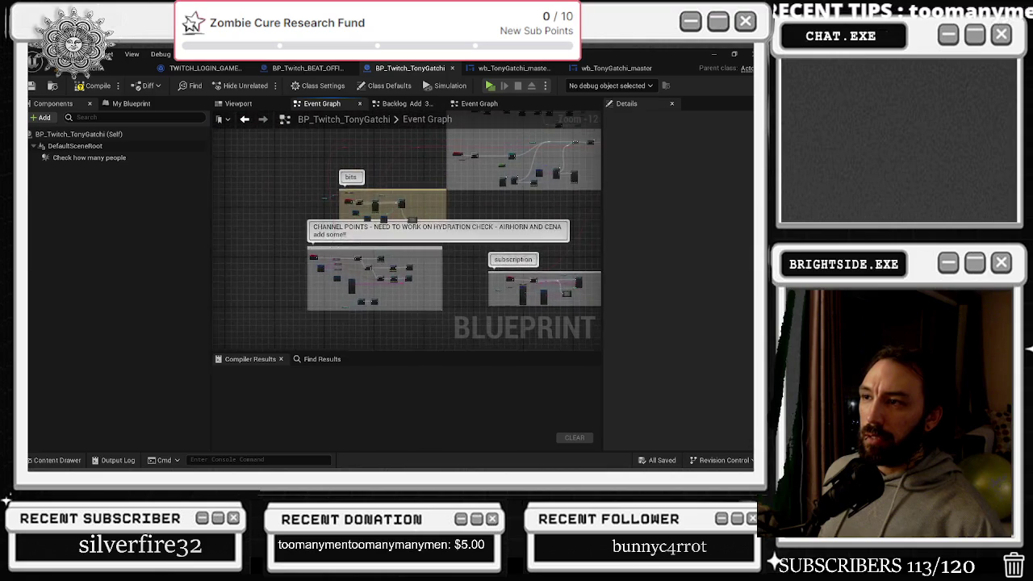
pyautogui.scroll(1, 401, 295)
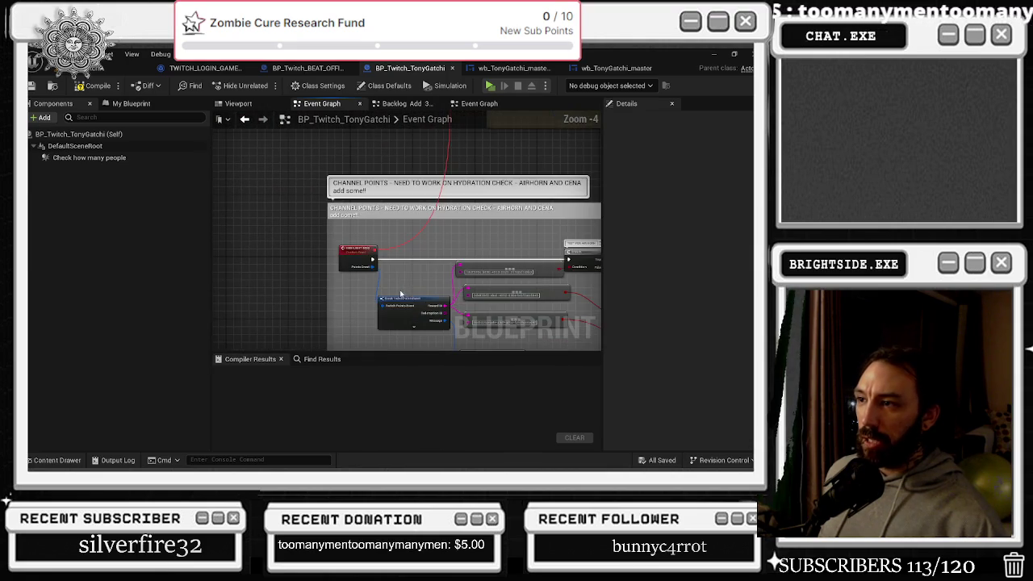
pyautogui.moveTo(401, 295)
pyautogui.mouseDown()
pyautogui.moveTo(245, 259)
pyautogui.moveTo(287, 288)
pyautogui.moveTo(283, 236)
pyautogui.moveTo(353, 223)
pyautogui.moveTo(331, 260)
pyautogui.moveTo(274, 269)
pyautogui.mouseUp()
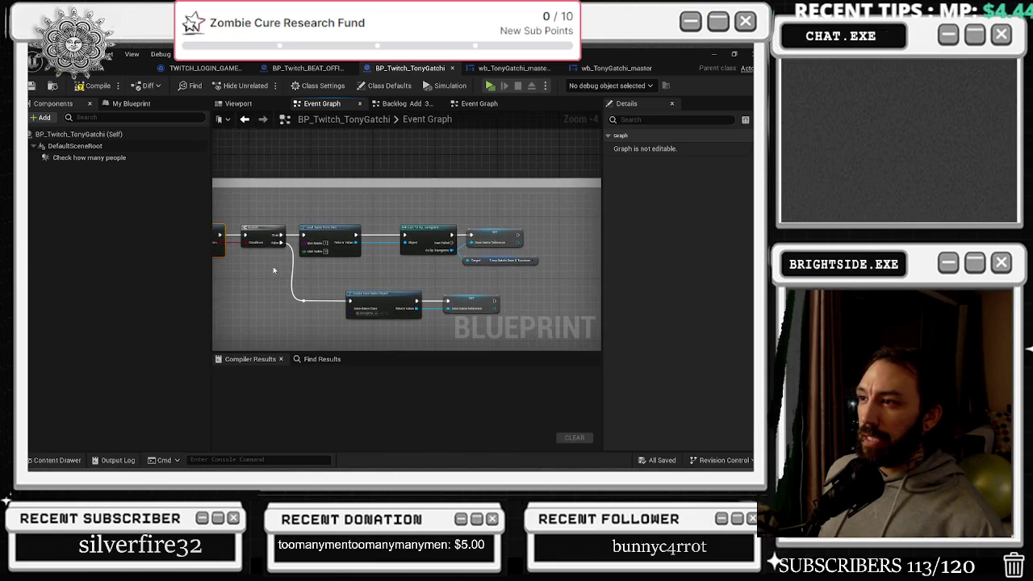
pyautogui.moveTo(328, 199); pyautogui.dragTo(535, 267)
pyautogui.moveTo(387, 274)
pyautogui.mouseDown()
pyautogui.moveTo(403, 238)
pyautogui.moveTo(473, 237)
pyautogui.moveTo(374, 209)
pyautogui.mouseUp()
# Jump to the Set up Twitch Login event and review the game instance cast, SET, Delay and Print String nodes
pyautogui.doubleClick(333, 196)
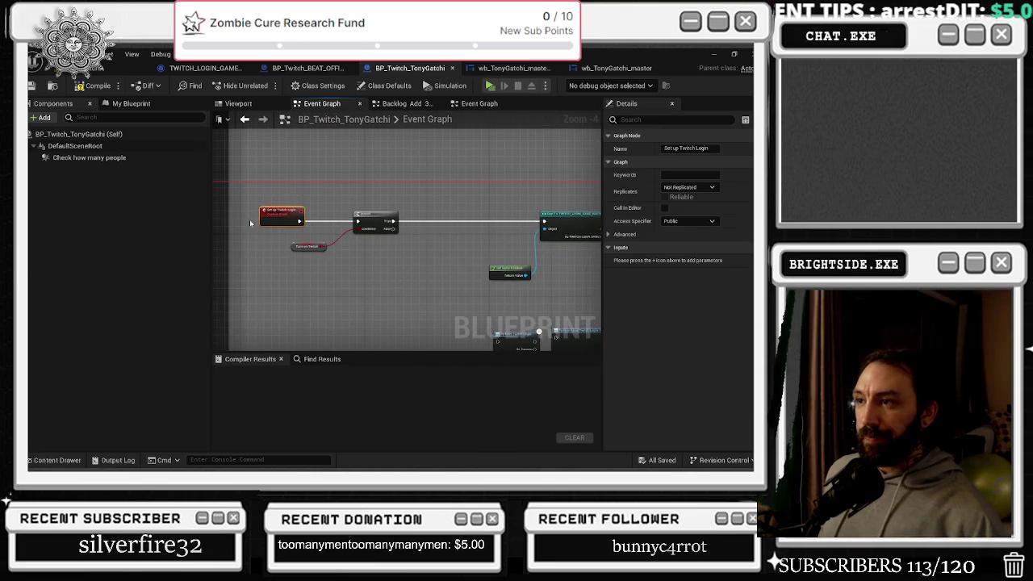
pyautogui.scroll(1, 333, 275)
pyautogui.click(300, 238)
pyautogui.moveTo(256, 168); pyautogui.dragTo(326, 261)
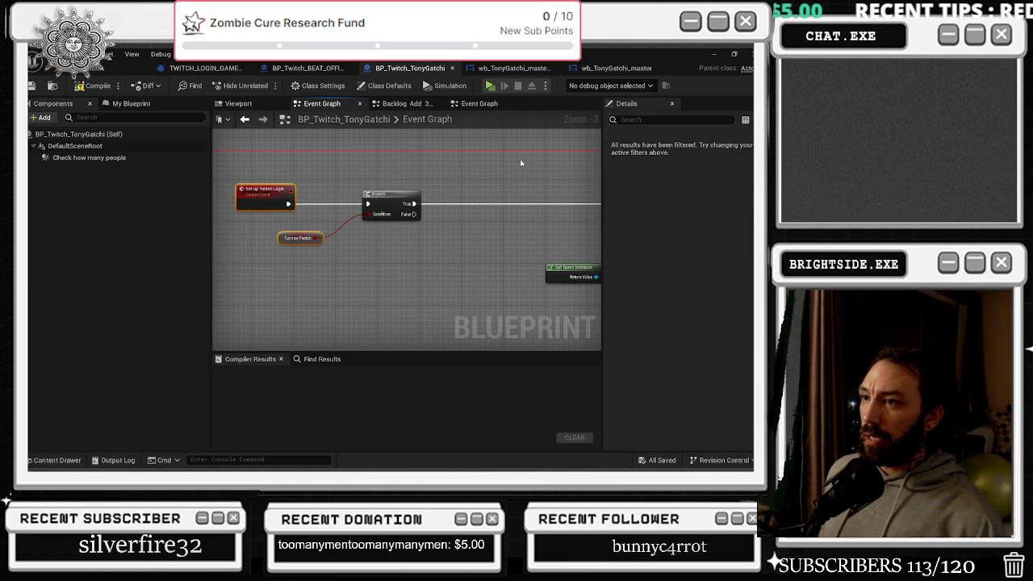
pyautogui.moveTo(529, 168); pyautogui.dragTo(293, 205)
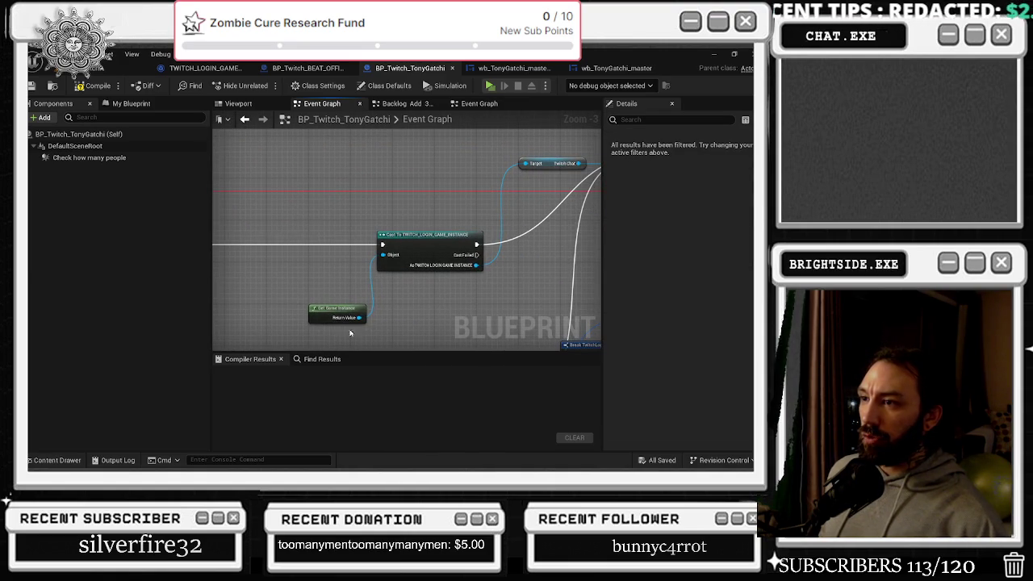
pyautogui.click(331, 306)
pyautogui.moveTo(394, 288)
pyautogui.mouseDown()
pyautogui.moveTo(309, 299)
pyautogui.moveTo(339, 242)
pyautogui.moveTo(328, 281)
pyautogui.moveTo(270, 267)
pyautogui.moveTo(283, 242)
pyautogui.moveTo(248, 286)
pyautogui.mouseUp()
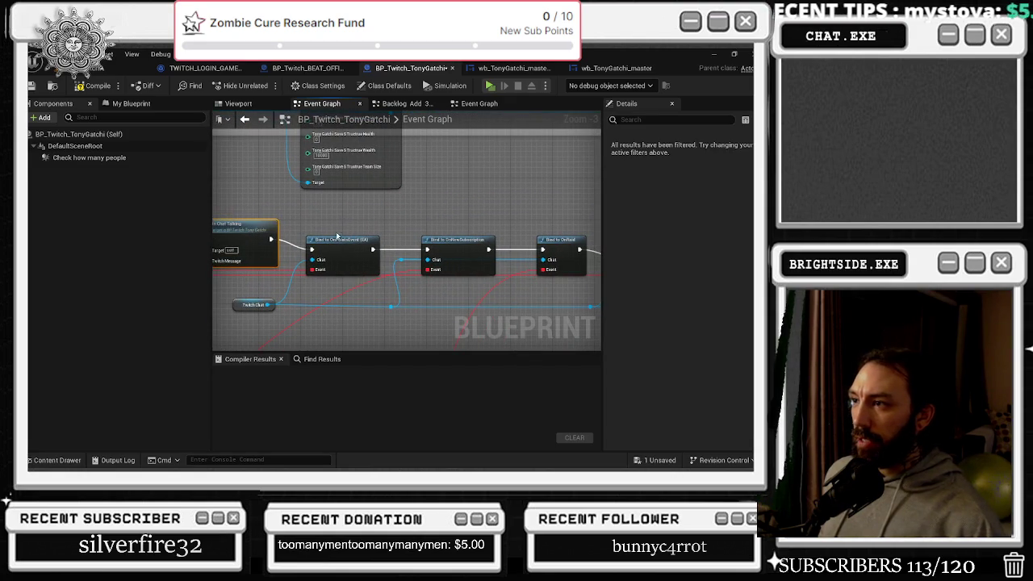
# Shift the raid and new-subscription Bind nodes slightly right and zoom out over the Twitch Chat binds
pyautogui.click(476, 266)
pyautogui.moveTo(526, 305); pyautogui.dragTo(358, 302)
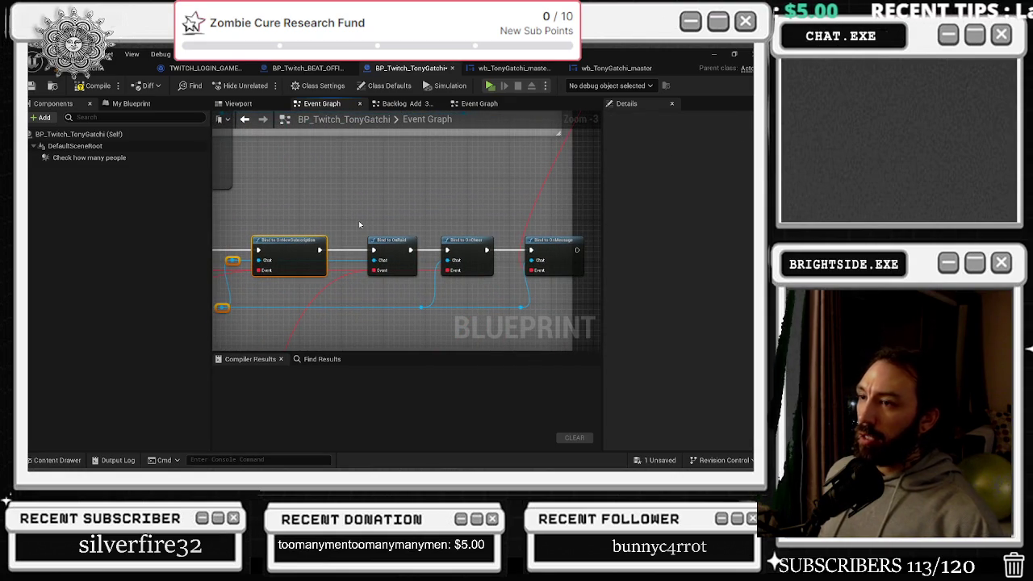
pyautogui.moveTo(350, 209); pyautogui.dragTo(485, 220)
pyautogui.scroll(2, 398, 235)
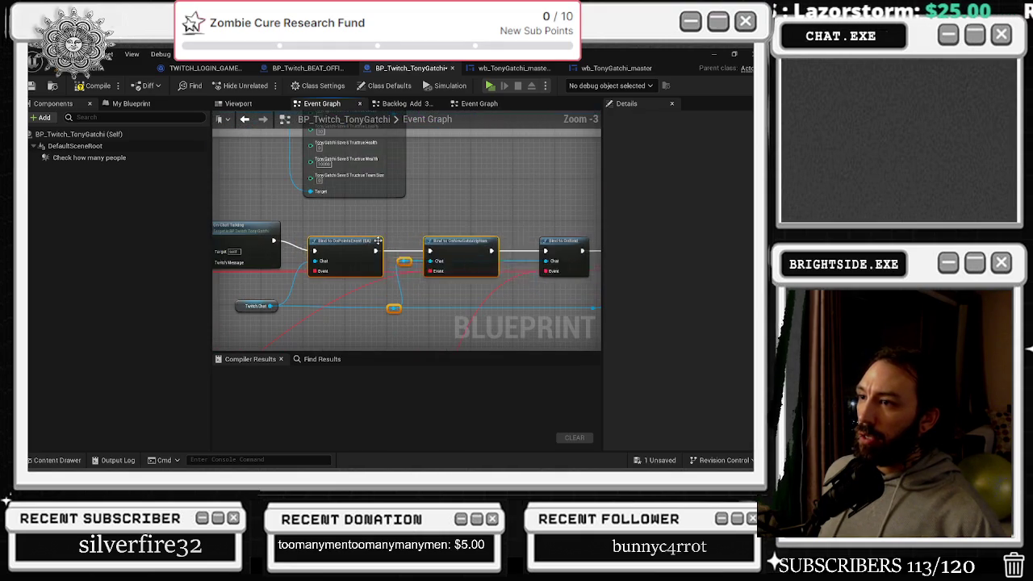
pyautogui.moveTo(352, 236)
pyautogui.mouseDown()
pyautogui.moveTo(379, 244)
pyautogui.moveTo(415, 288)
pyautogui.moveTo(375, 246)
pyautogui.moveTo(354, 292)
pyautogui.mouseUp()
pyautogui.click(313, 285)
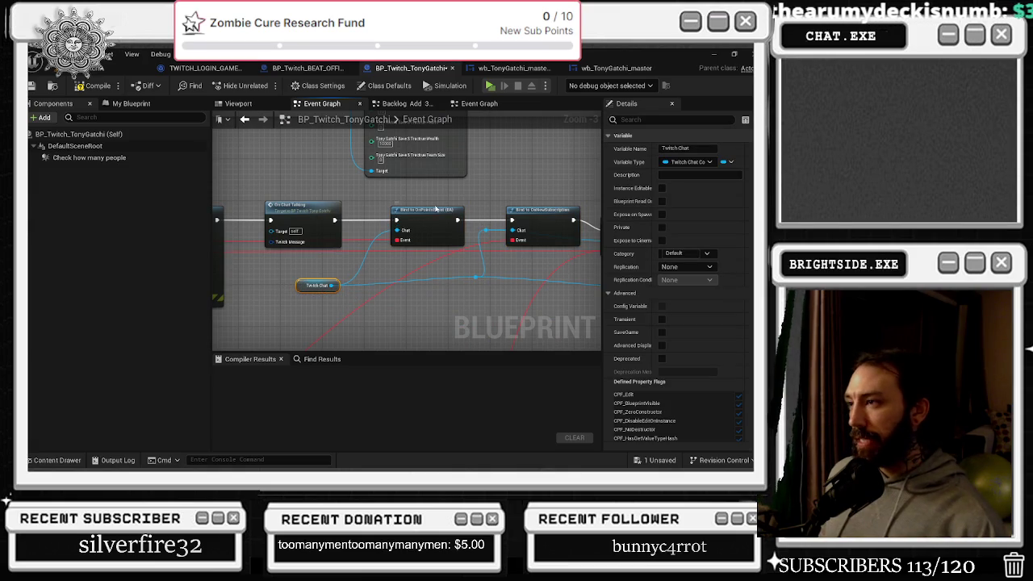
pyautogui.moveTo(544, 169); pyautogui.dragTo(253, 178)
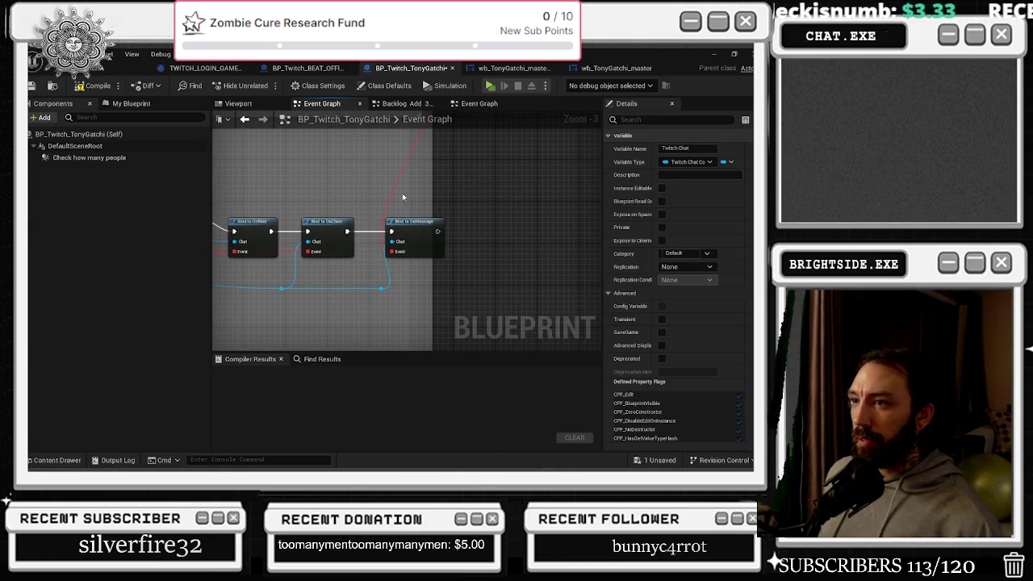
pyautogui.moveTo(435, 198); pyautogui.dragTo(509, 202)
pyautogui.moveTo(310, 190)
pyautogui.mouseDown()
pyautogui.moveTo(456, 244)
pyautogui.moveTo(508, 218)
pyautogui.mouseUp()
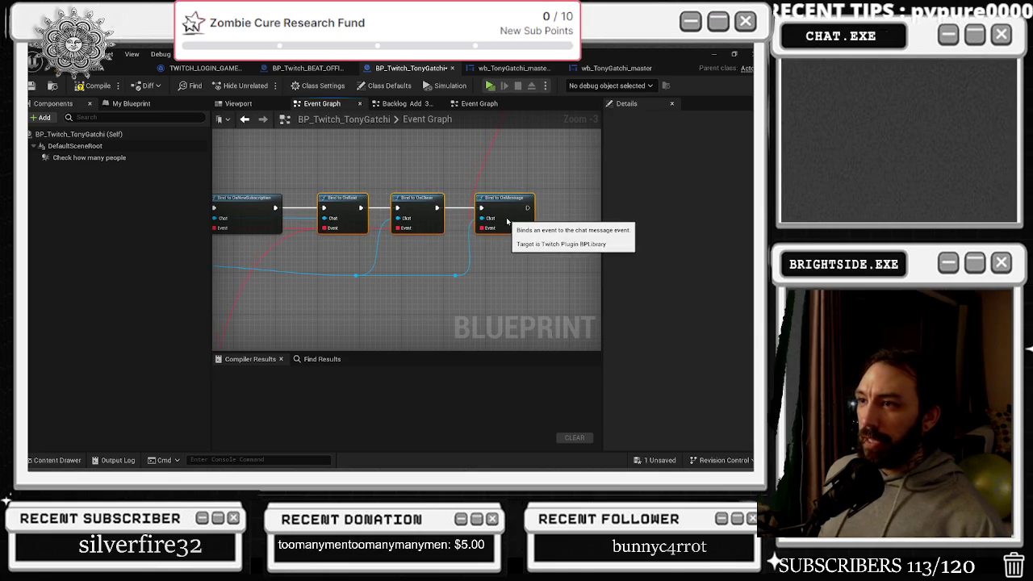
pyautogui.scroll(-7, 455, 251)
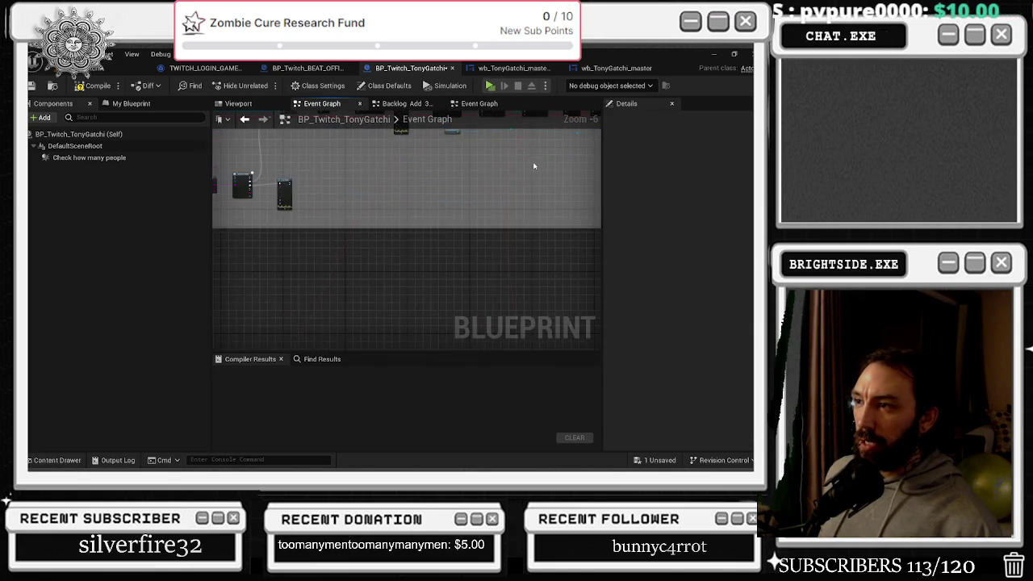
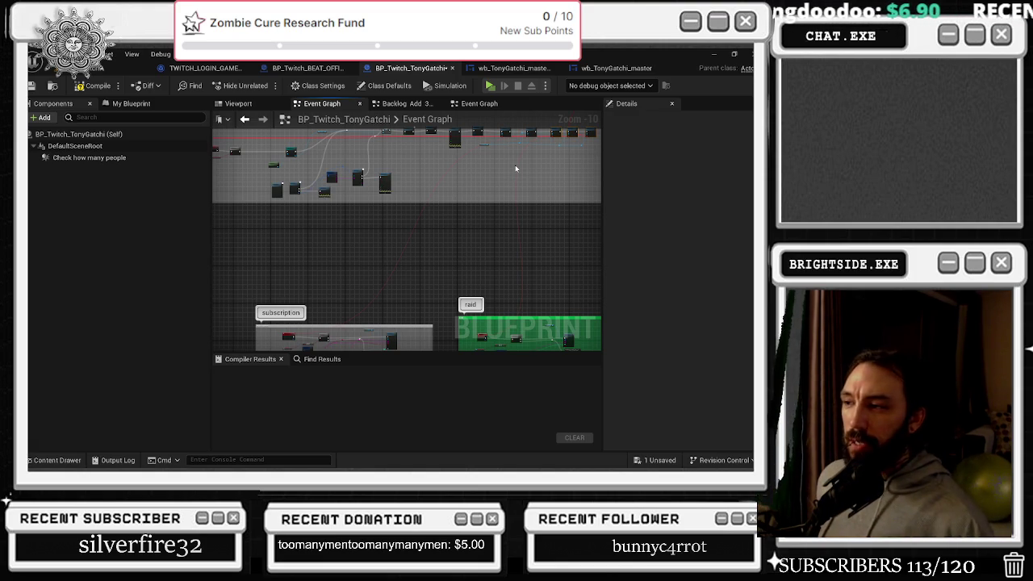
# Pan the TonyGatchi graph to the EXIT TO MAIN MENU block, then visit the level editor and BP_Twitch_BEAT_OFFICES
pyautogui.scroll(-2, 407, 239)
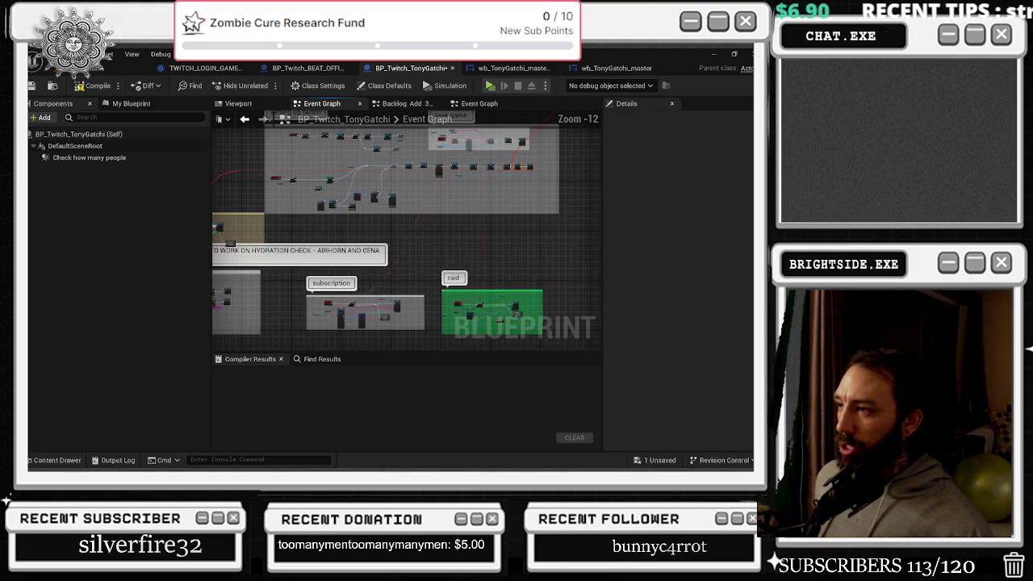
pyautogui.moveTo(406, 201); pyautogui.dragTo(372, 293)
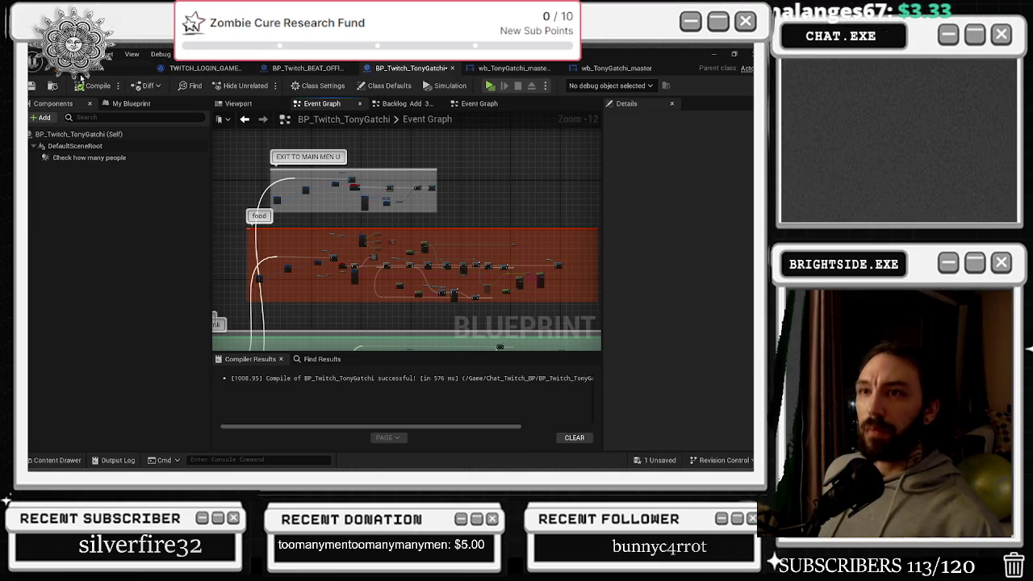
pyautogui.click(82, 71)
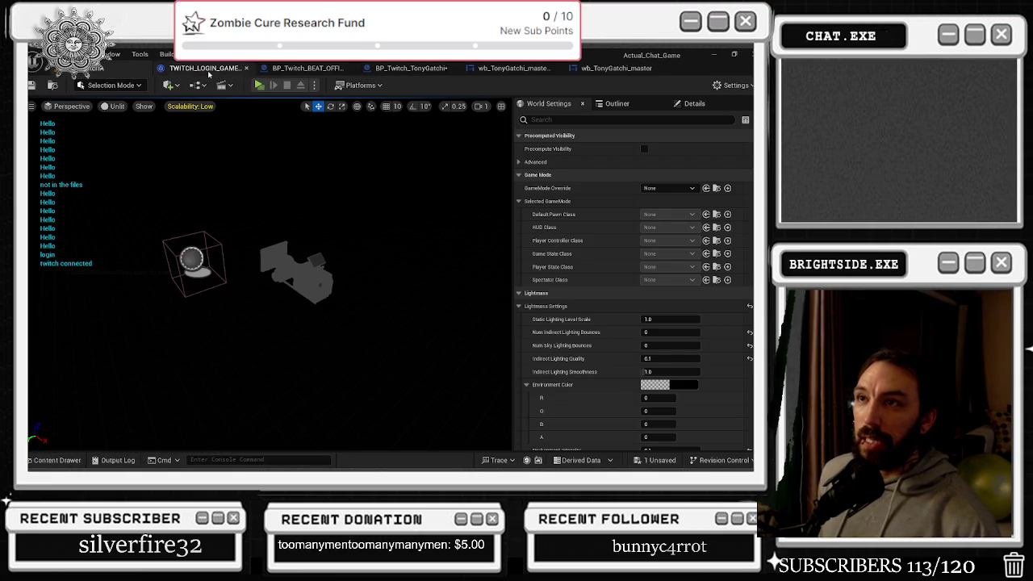
pyautogui.click(303, 69)
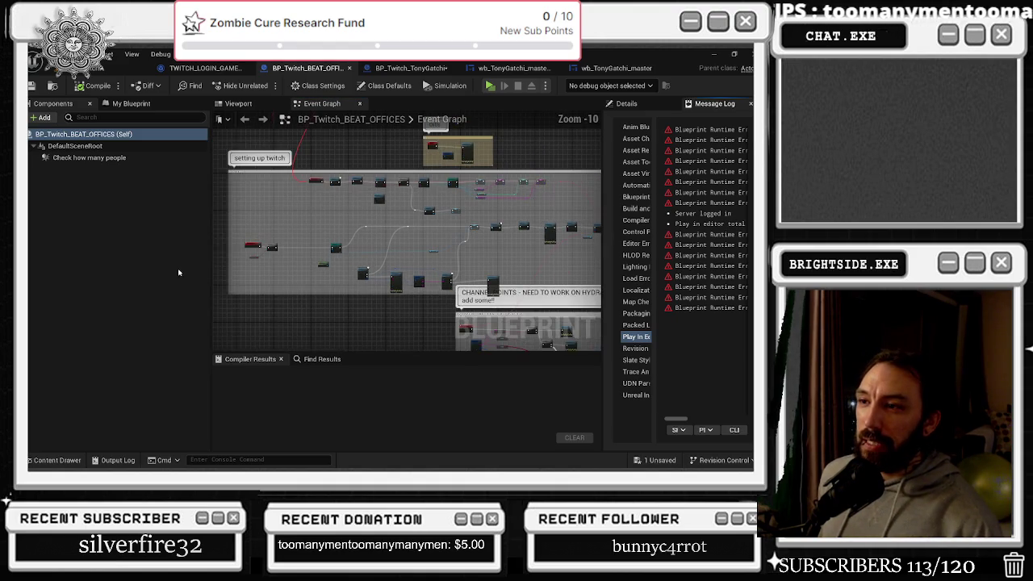
# Select the event nodes in BP_Twitch_BEAT_OFFICES, then move on to the TWITCH_LOGIN_GAME_INSTANCE graph
pyautogui.scroll(3, 253, 251)
pyautogui.moveTo(252, 211); pyautogui.dragTo(323, 295)
pyautogui.moveTo(327, 251); pyautogui.dragTo(335, 252)
pyautogui.click(414, 229)
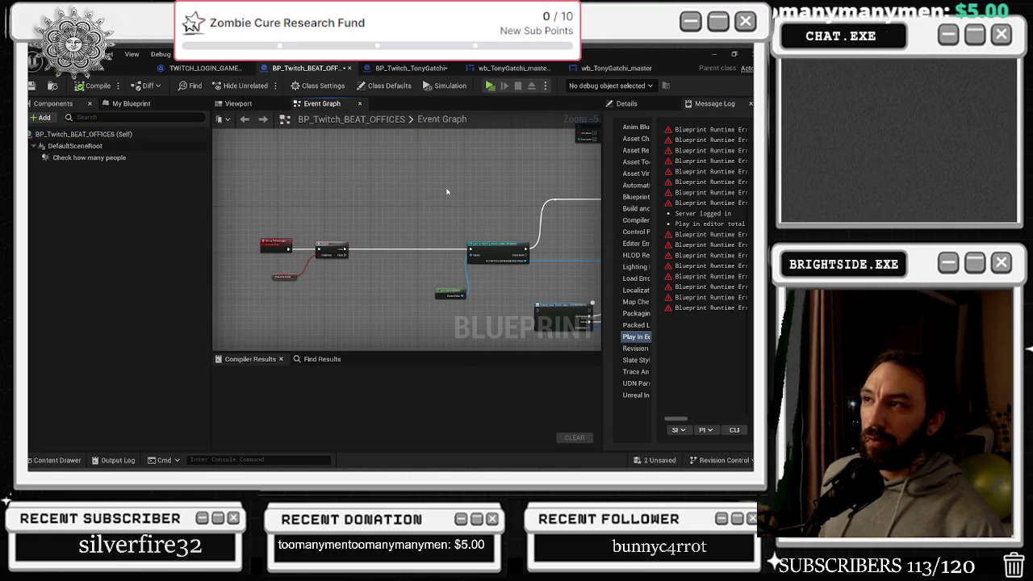
pyautogui.click(411, 68)
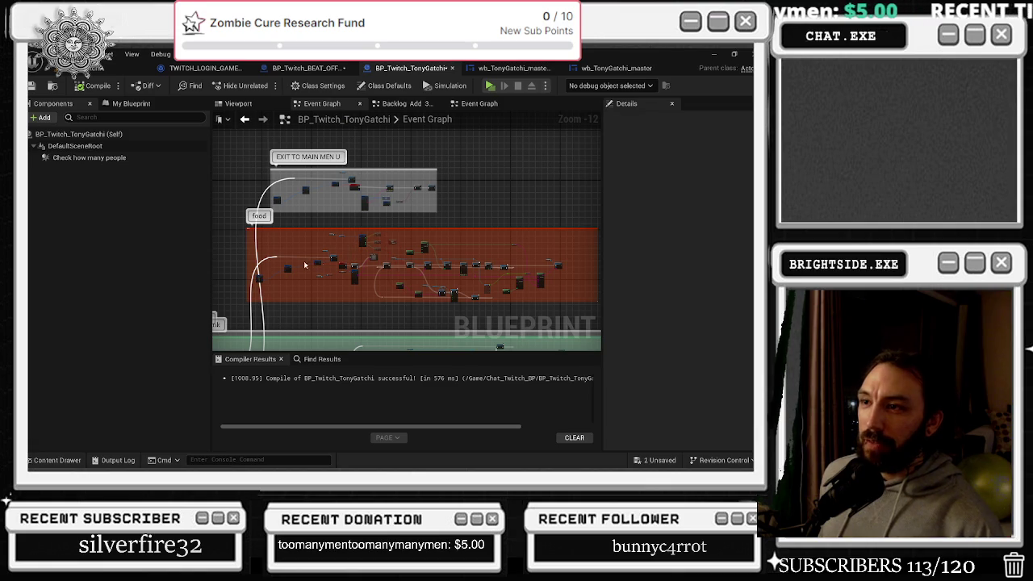
pyautogui.click(307, 67)
pyautogui.click(206, 68)
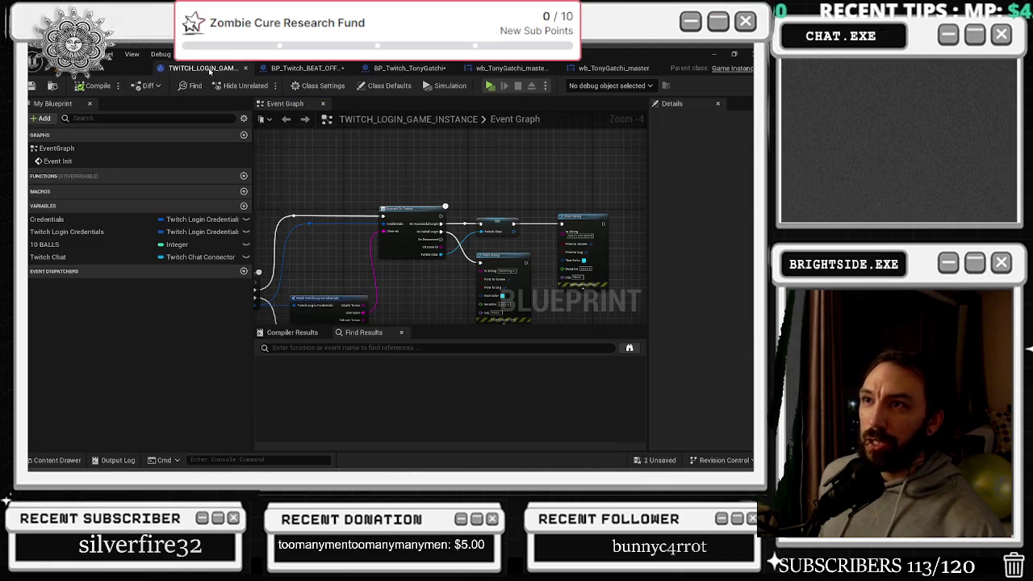
# Add a Disconnect from Chat node and place it above Connect To Twitch
pyautogui.scroll(2, 405, 320)
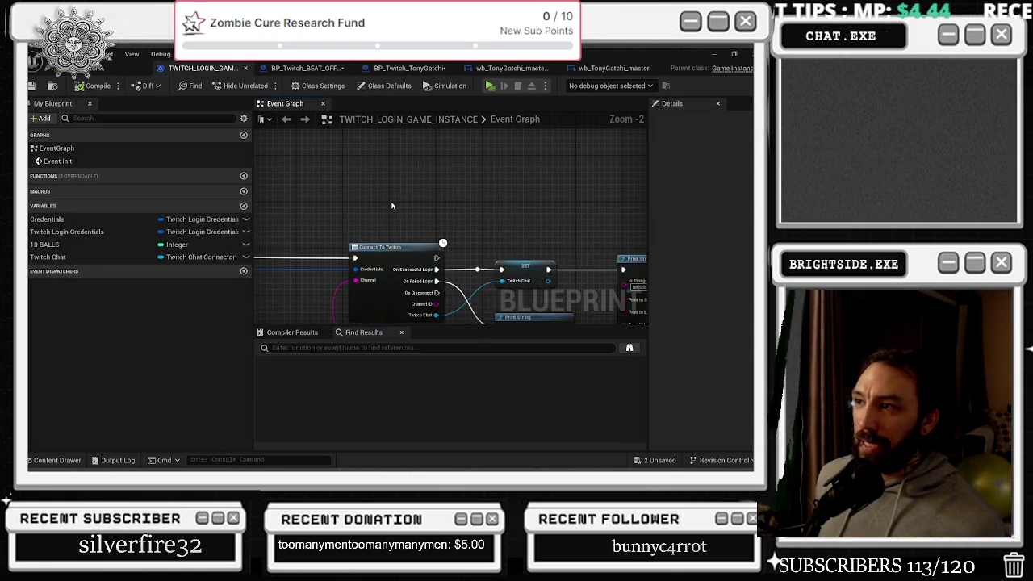
pyautogui.rightClick(392, 206)
pyautogui.write('disconnect')
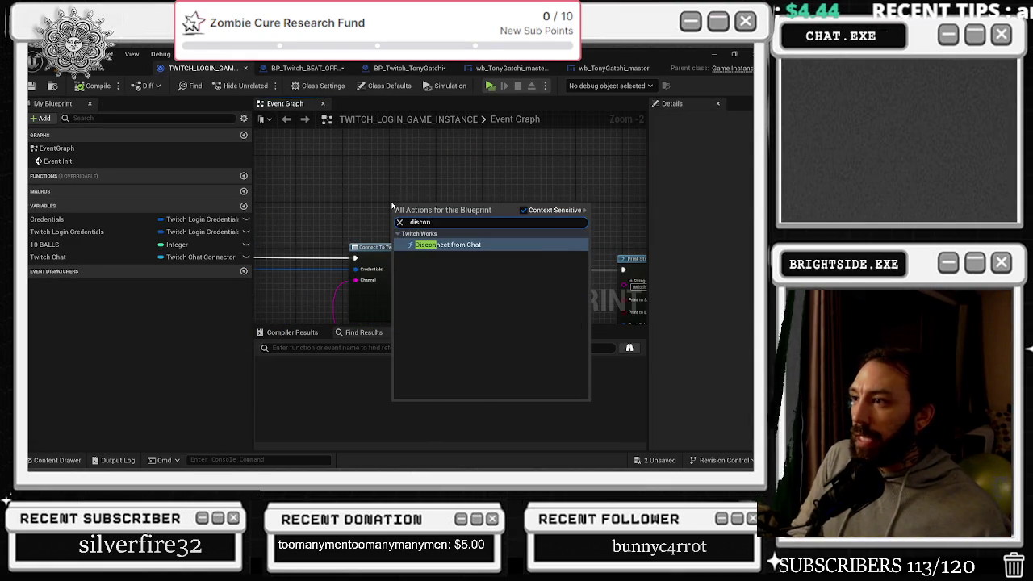
pyautogui.press('Return')
pyautogui.moveTo(392, 202); pyautogui.dragTo(402, 179)
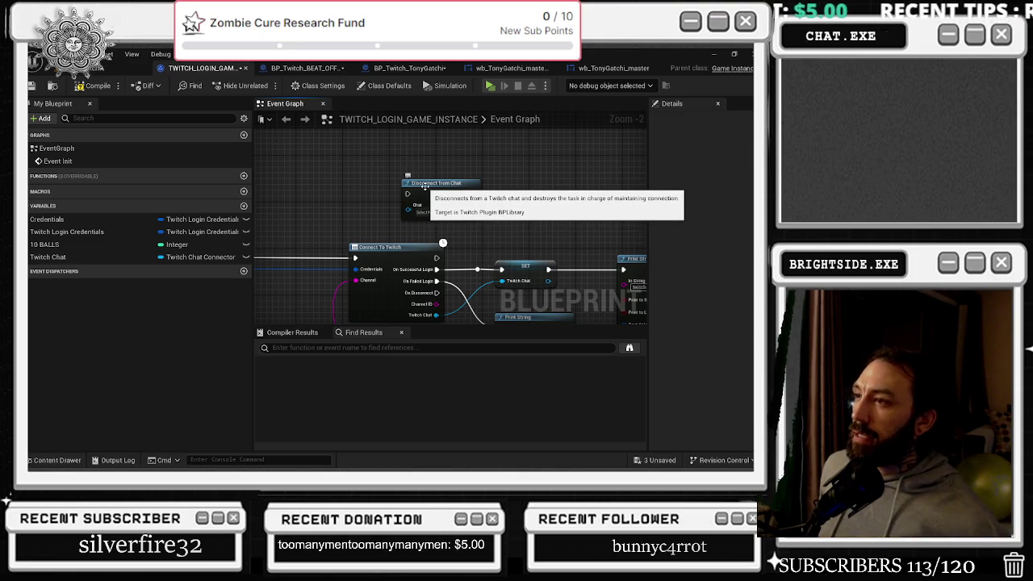
pyautogui.moveTo(388, 166); pyautogui.dragTo(438, 206)
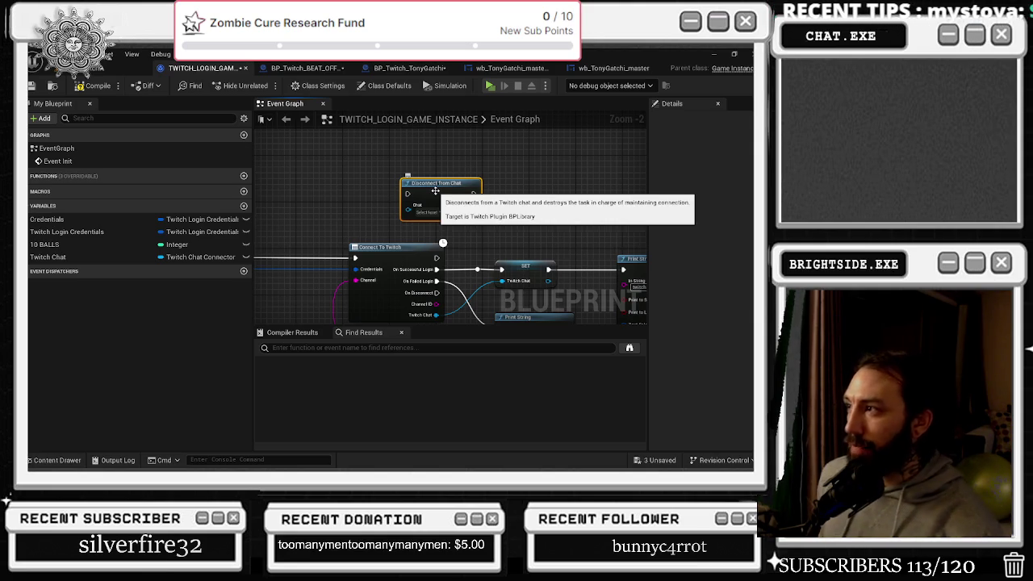
pyautogui.press('Home')
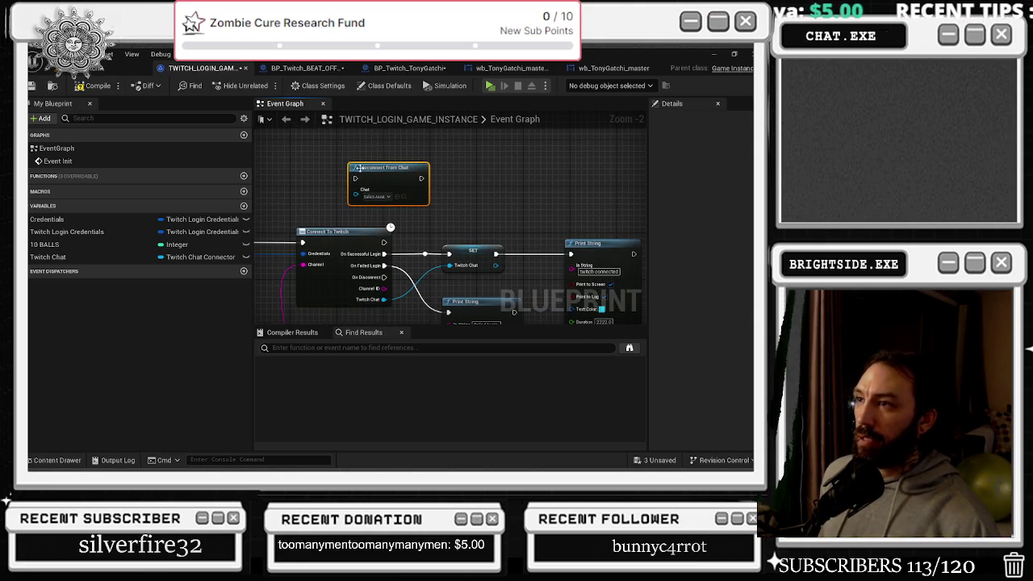
# Save the game instance blueprint, review the login chain, and return to BP_Twitch_TonyGatchi
pyautogui.scroll(-3, 359, 167)
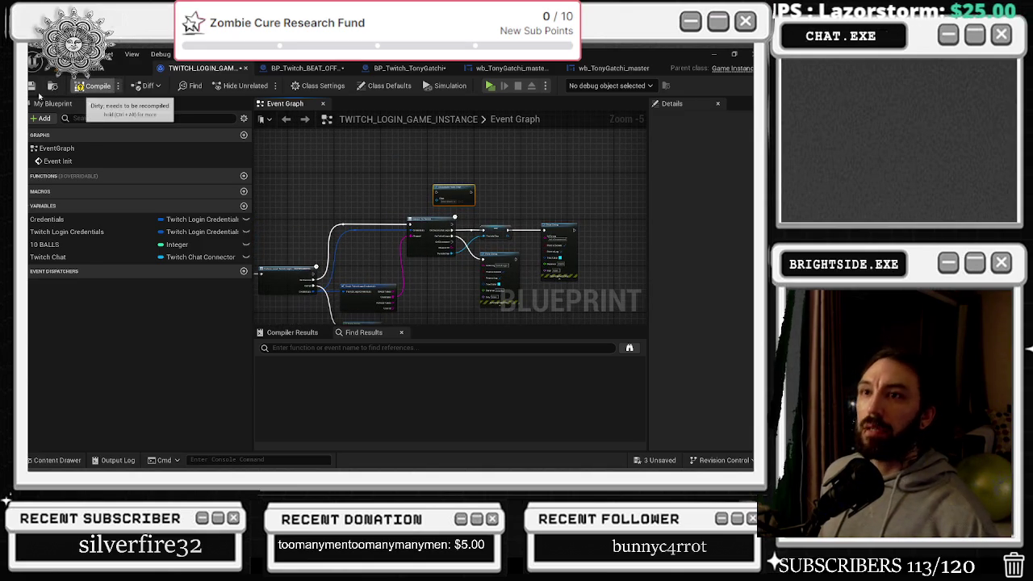
pyautogui.click(32, 87)
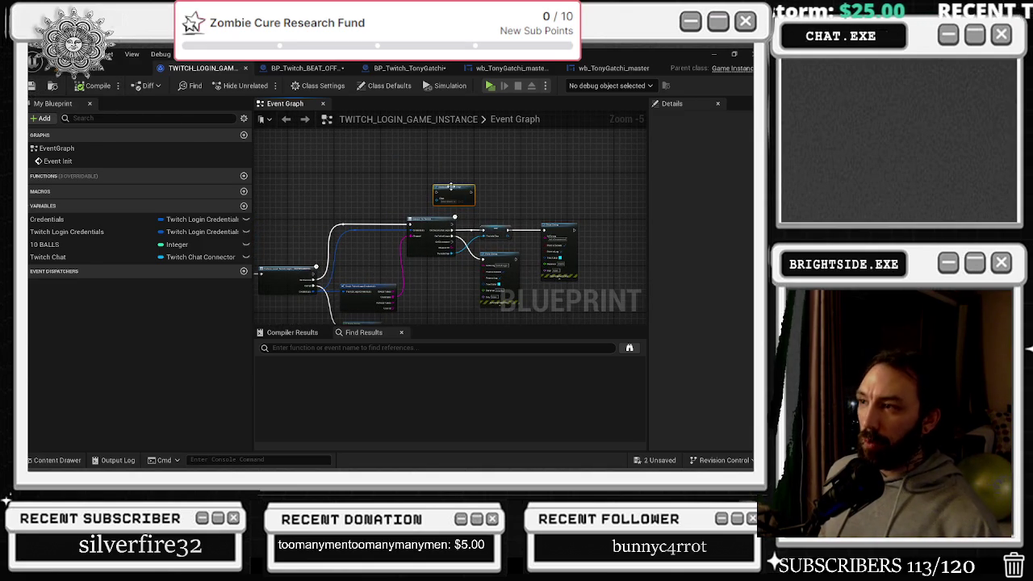
pyautogui.moveTo(450, 187); pyautogui.dragTo(403, 255)
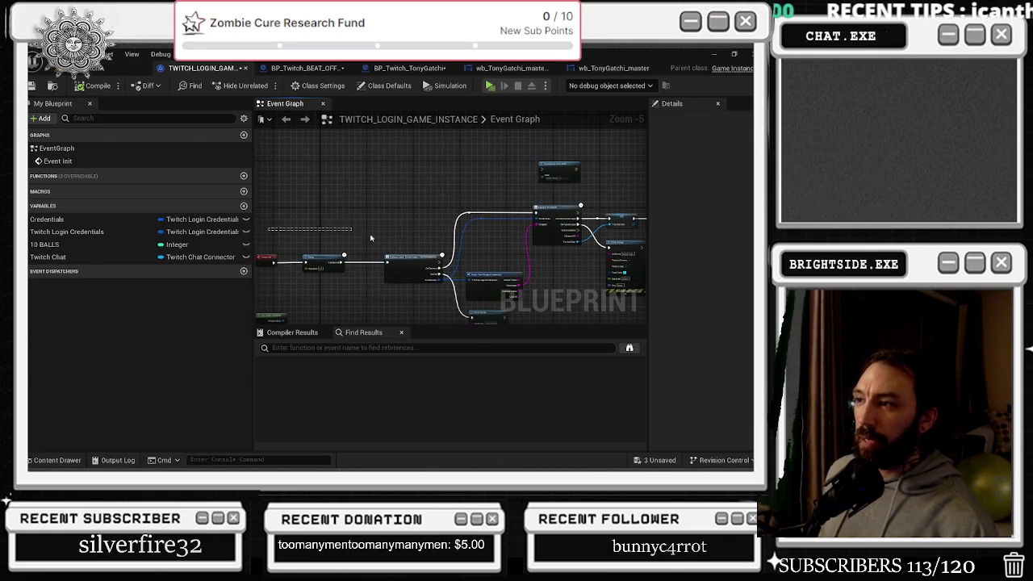
pyautogui.click(492, 281)
pyautogui.moveTo(555, 272); pyautogui.dragTo(495, 246)
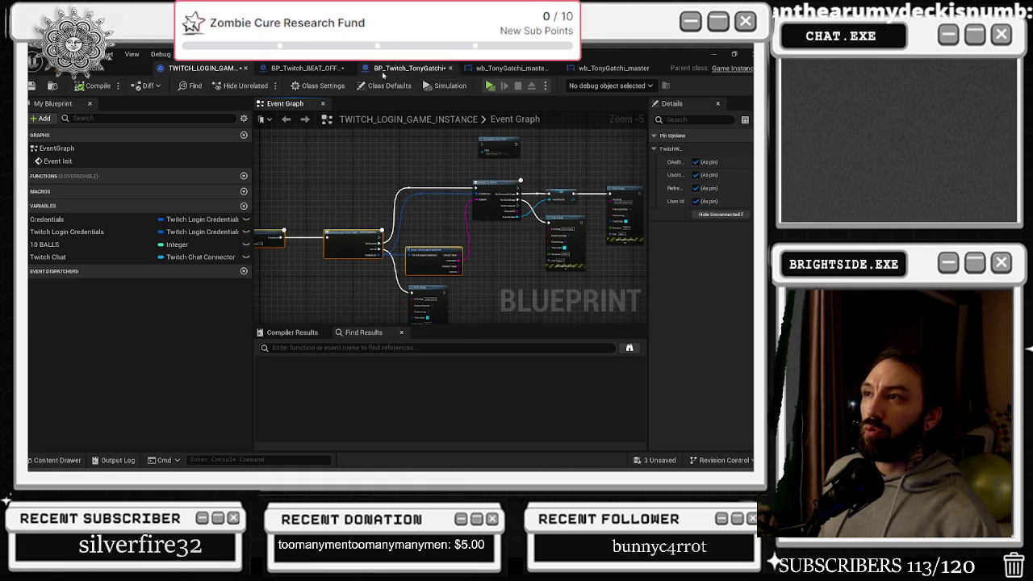
pyautogui.click(404, 68)
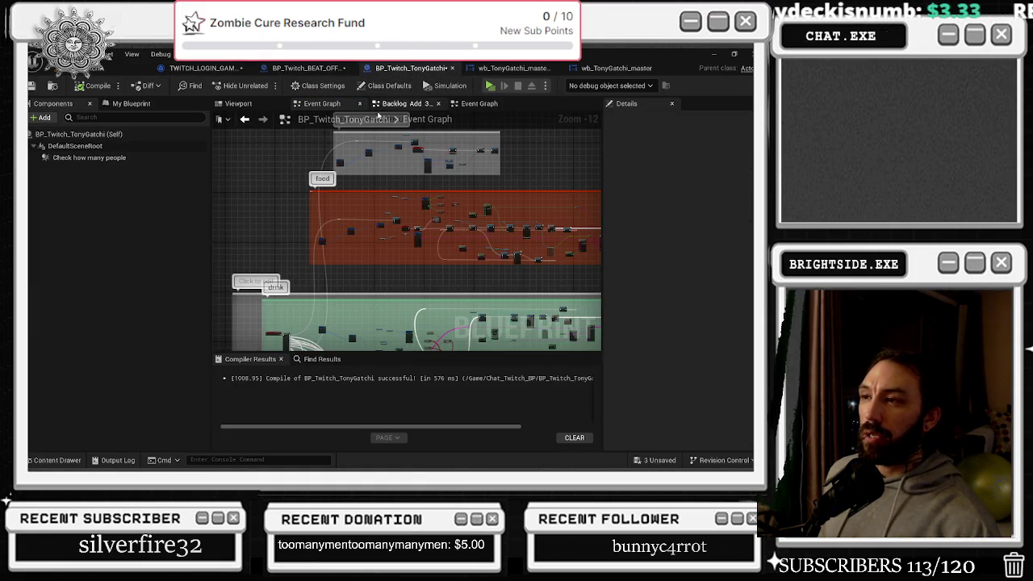
# Pan through the chat setup chain and jump to the On Chat Talking event
pyautogui.moveTo(360, 192); pyautogui.dragTo(361, 88)
pyautogui.moveTo(454, 296); pyautogui.dragTo(428, 250)
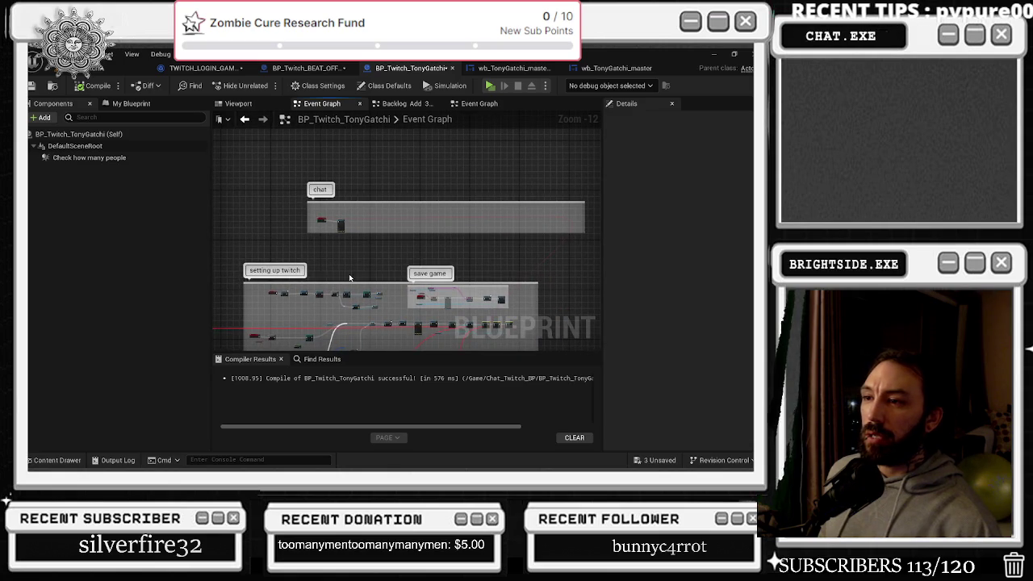
pyautogui.scroll(5, 285, 308)
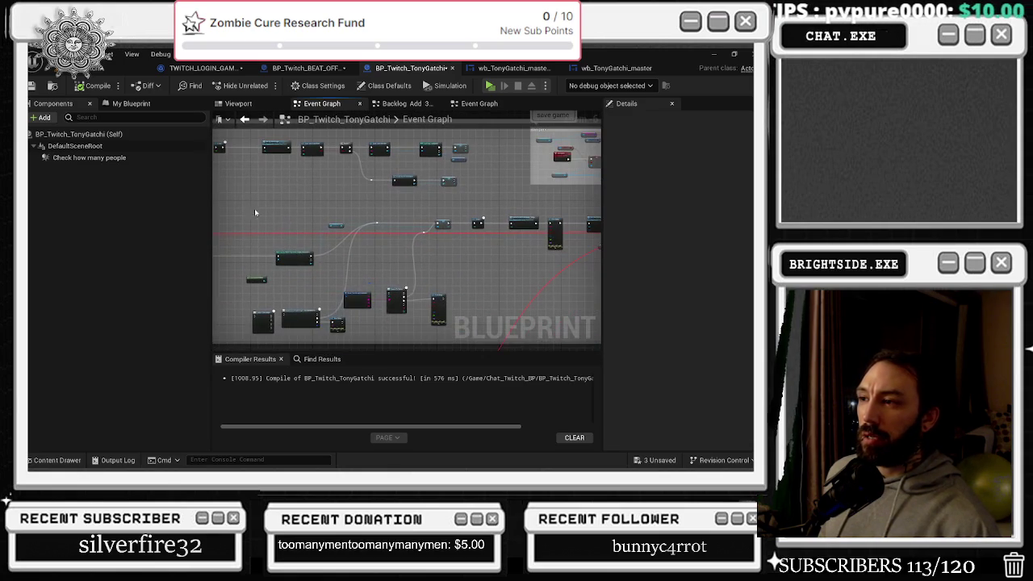
pyautogui.scroll(4, 358, 245)
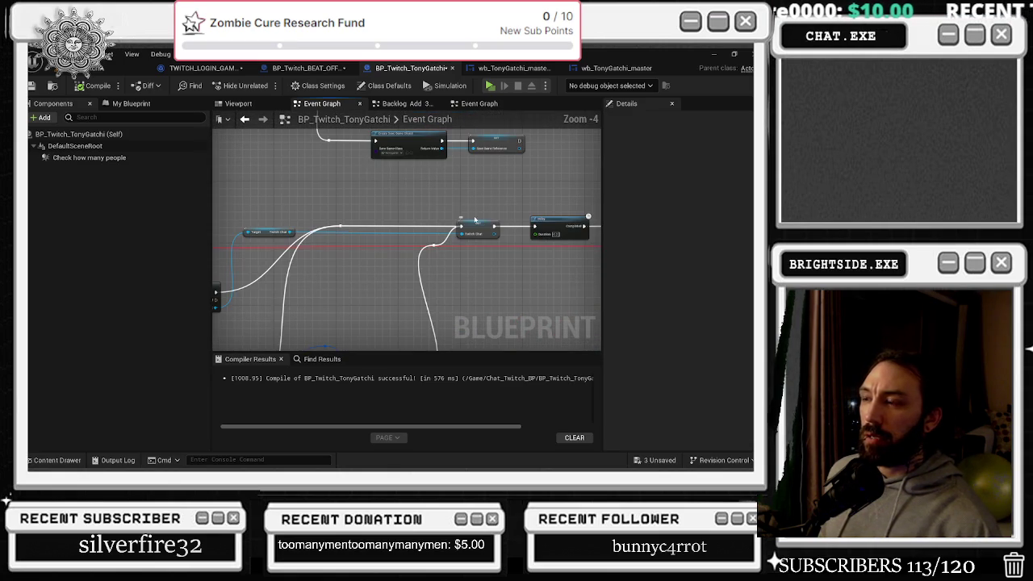
pyautogui.moveTo(459, 204)
pyautogui.mouseDown()
pyautogui.moveTo(576, 166)
pyautogui.moveTo(582, 139)
pyautogui.moveTo(565, 162)
pyautogui.moveTo(213, 243)
pyautogui.mouseUp()
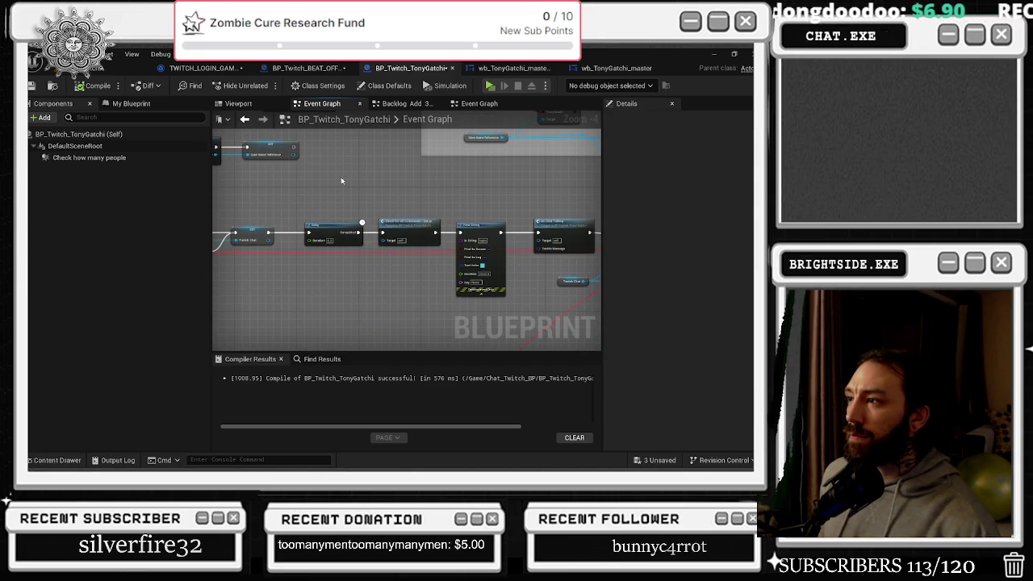
pyautogui.moveTo(345, 181); pyautogui.dragTo(219, 206)
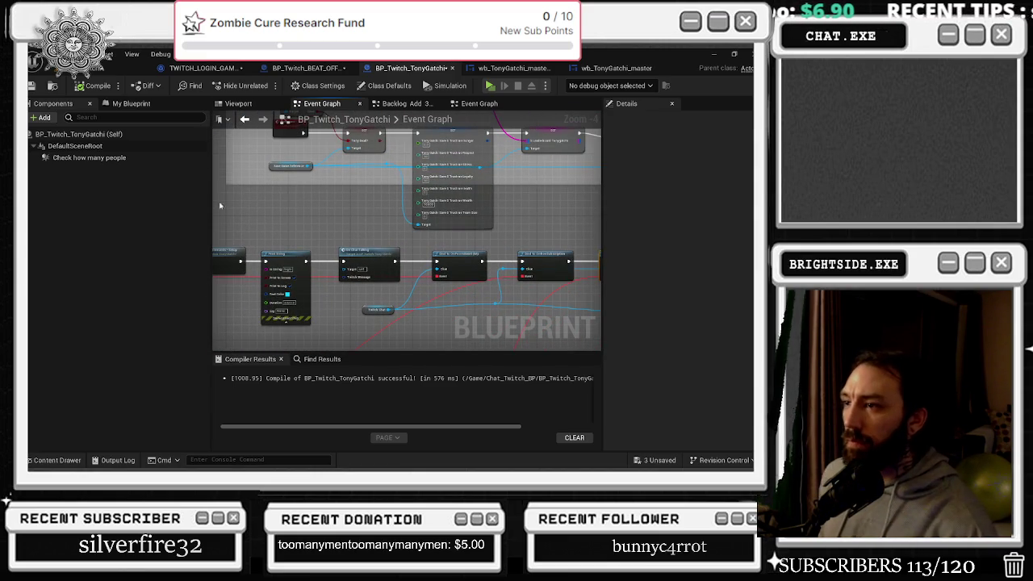
pyautogui.doubleClick(368, 263)
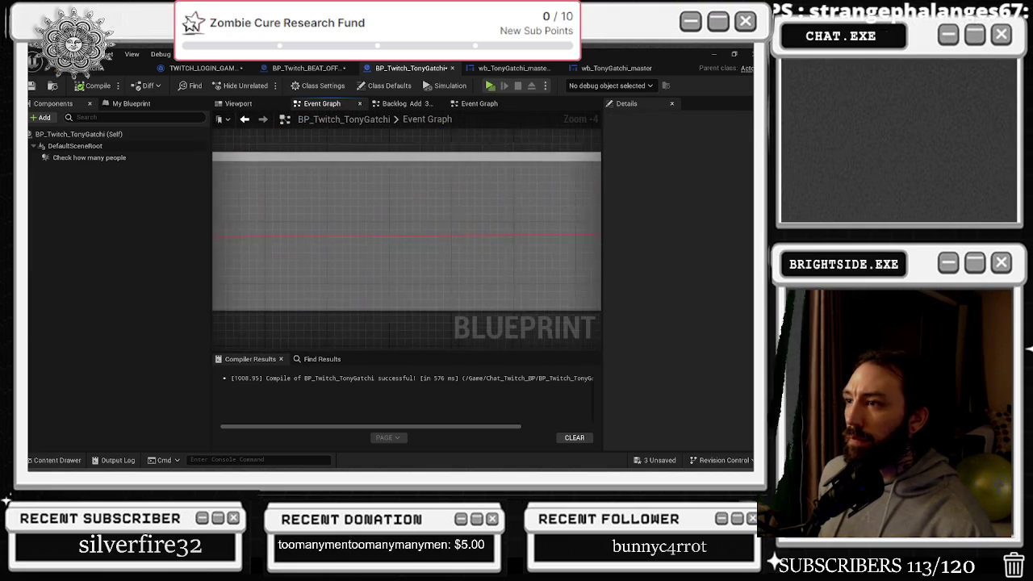
# Remove the On Chat Talking call node from the chain
pyautogui.scroll(-3, 535, 224)
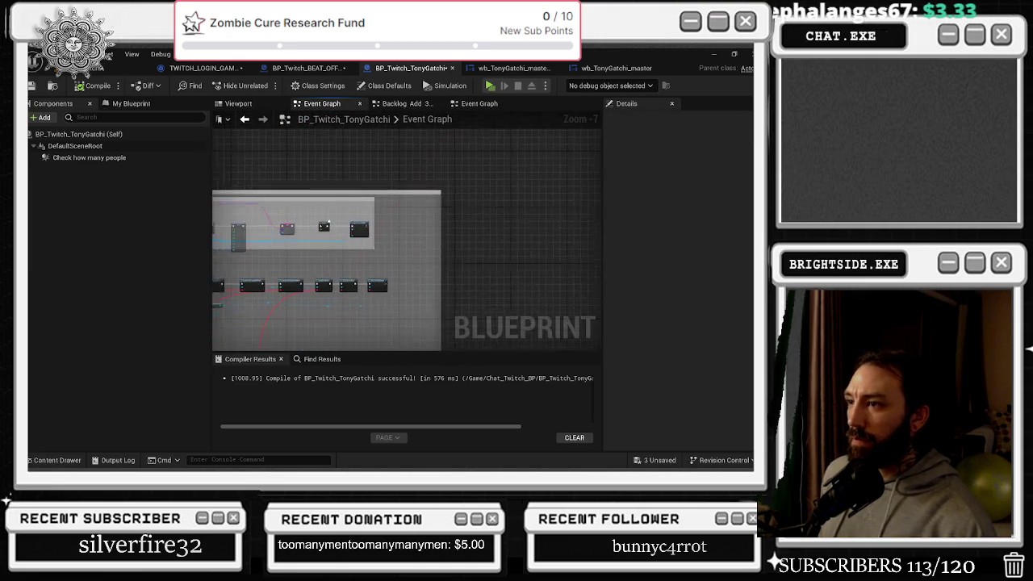
pyautogui.scroll(4, 442, 310)
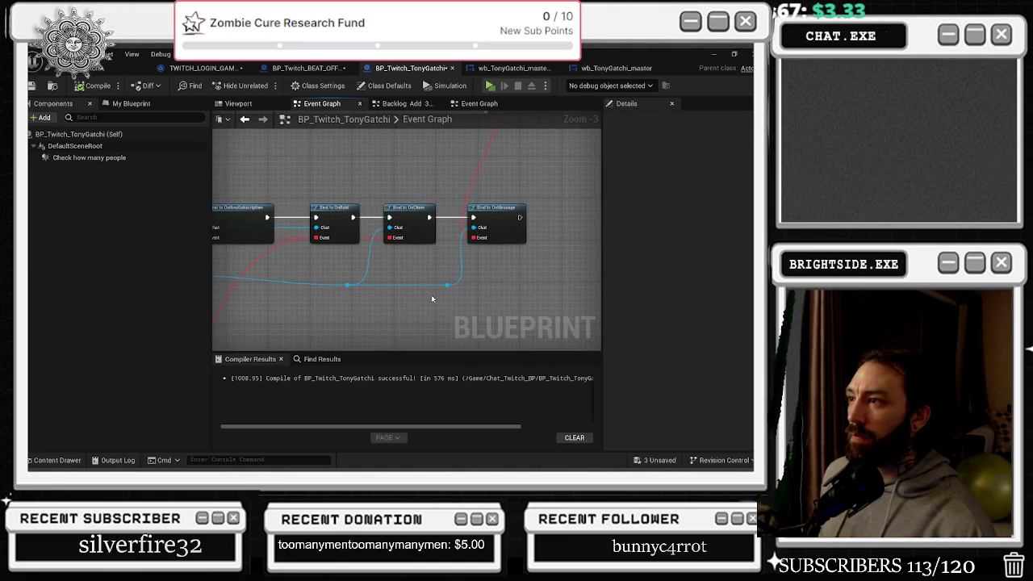
pyautogui.scroll(1, 431, 299)
pyautogui.moveTo(508, 318); pyautogui.dragTo(493, 311)
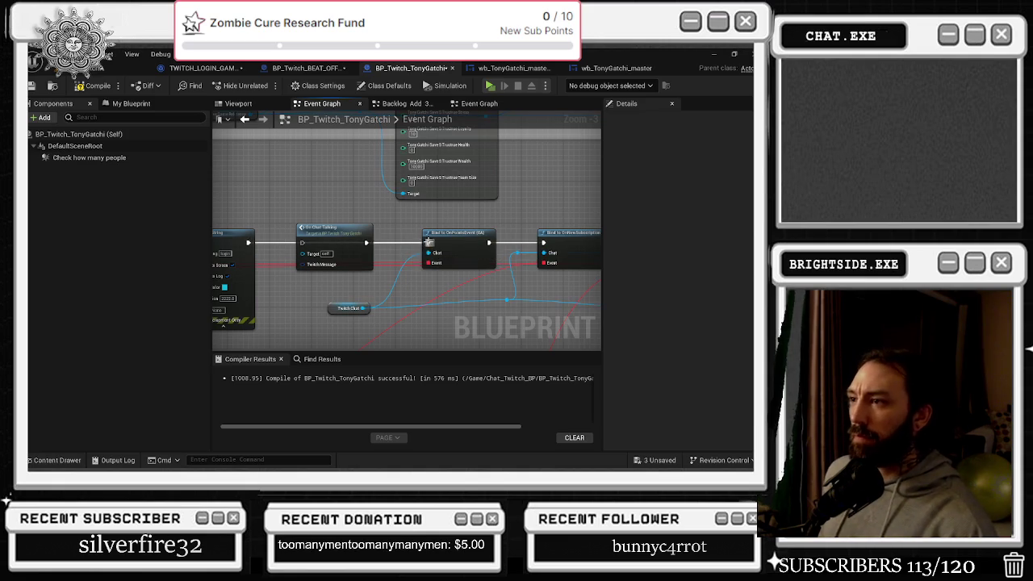
pyautogui.click(345, 233)
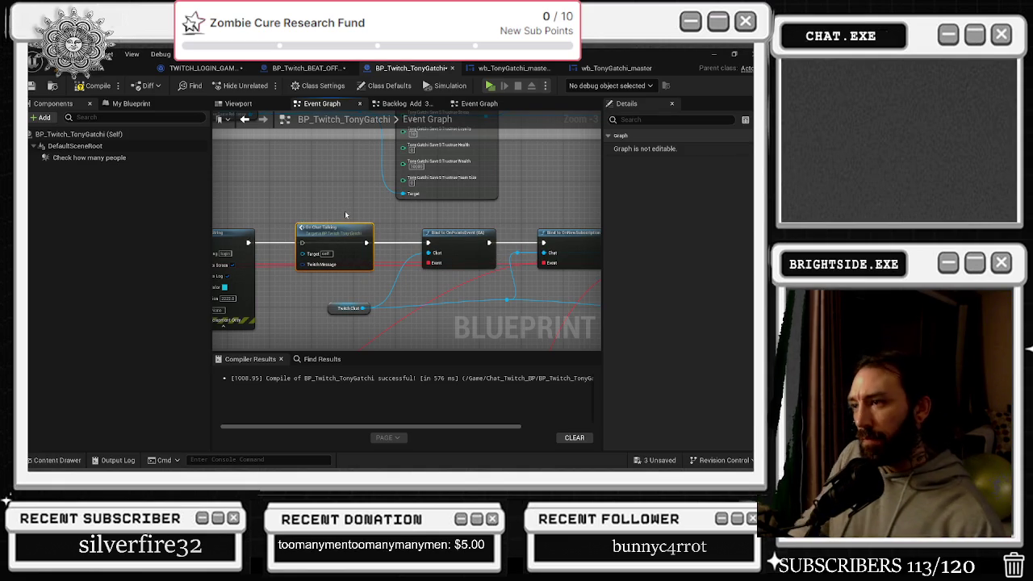
pyautogui.hotkey('ctrl', 'z')
# Jump from Check For All Commands to the Check for all commands - setup event
pyautogui.moveTo(344, 211)
pyautogui.mouseDown()
pyautogui.moveTo(477, 188)
pyautogui.moveTo(475, 175)
pyautogui.moveTo(539, 172)
pyautogui.mouseUp()
pyautogui.click(370, 218)
pyautogui.doubleClick(370, 217)
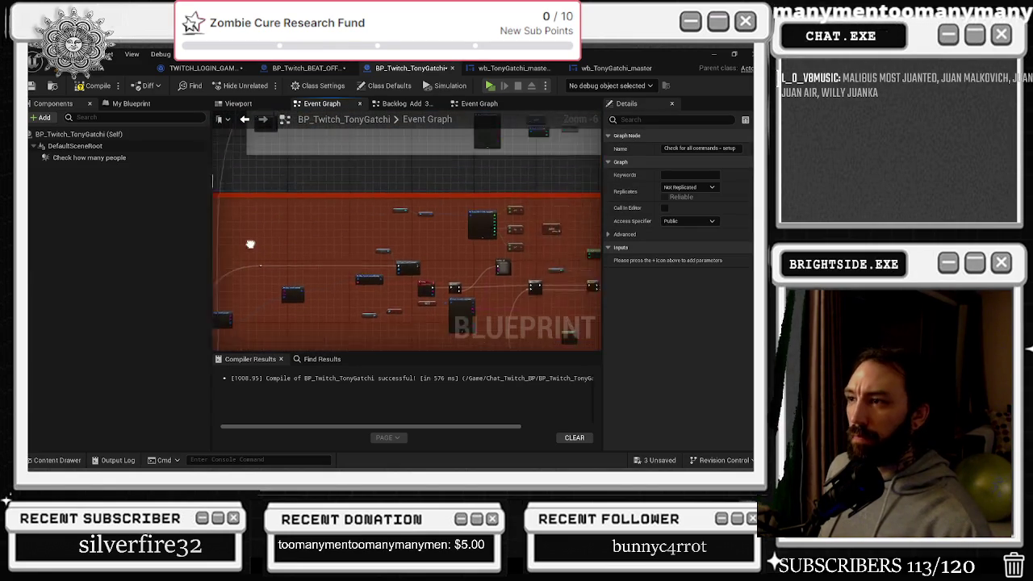
# Look over the TonyGatchi event graph's commented areas, including EXIT TO MAIN MENU
pyautogui.scroll(-2, 252, 322)
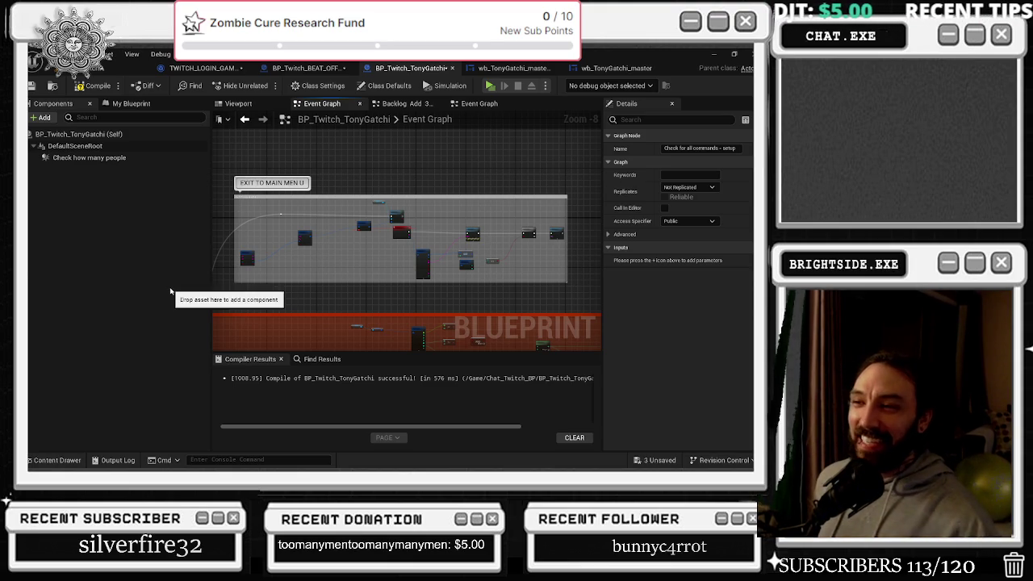
pyautogui.scroll(3, 502, 236)
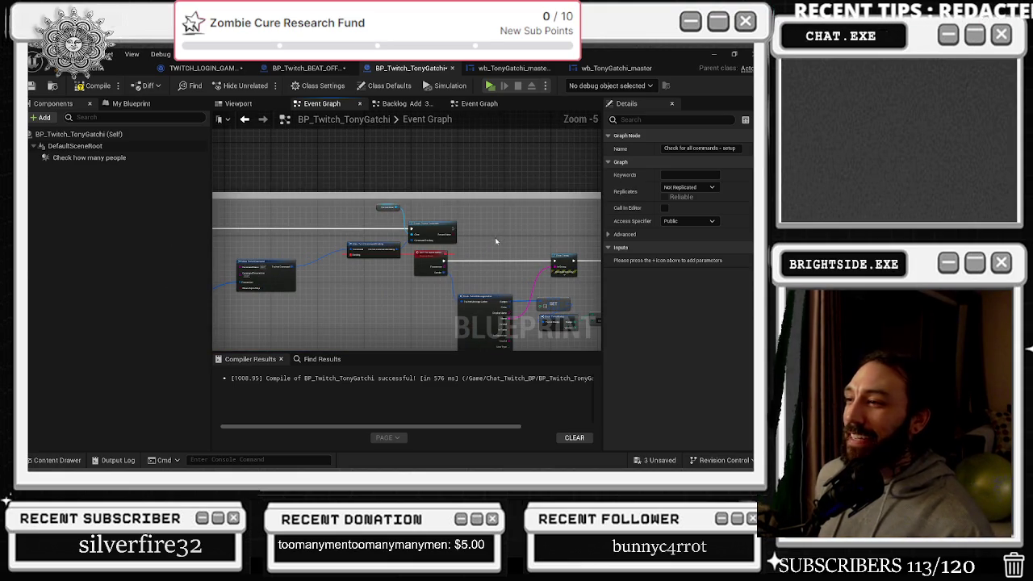
pyautogui.moveTo(373, 213)
pyautogui.mouseDown()
pyautogui.moveTo(484, 242)
pyautogui.moveTo(449, 237)
pyautogui.mouseUp()
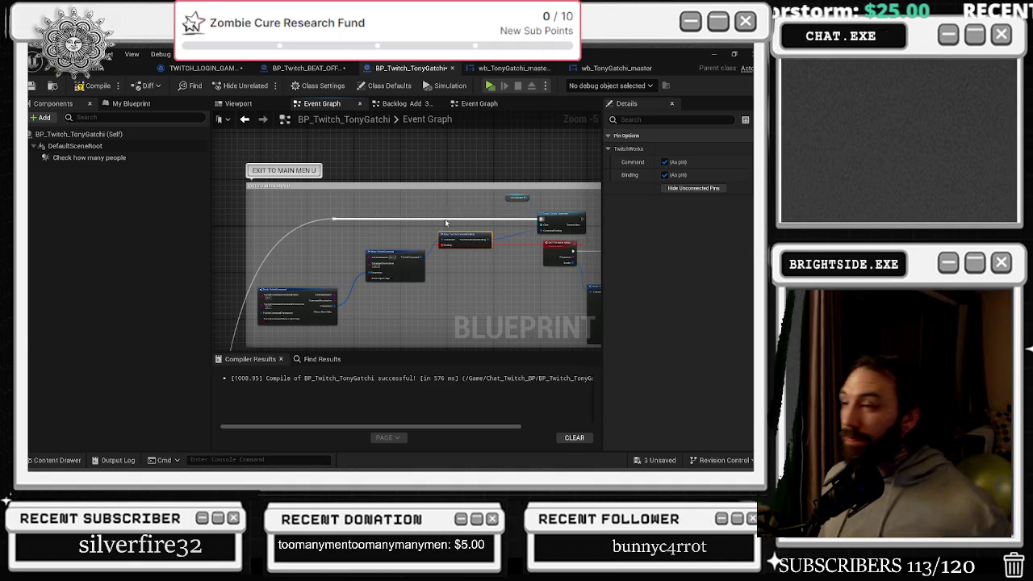
pyautogui.moveTo(498, 239)
pyautogui.mouseDown()
pyautogui.moveTo(411, 214)
pyautogui.moveTo(430, 216)
pyautogui.mouseUp()
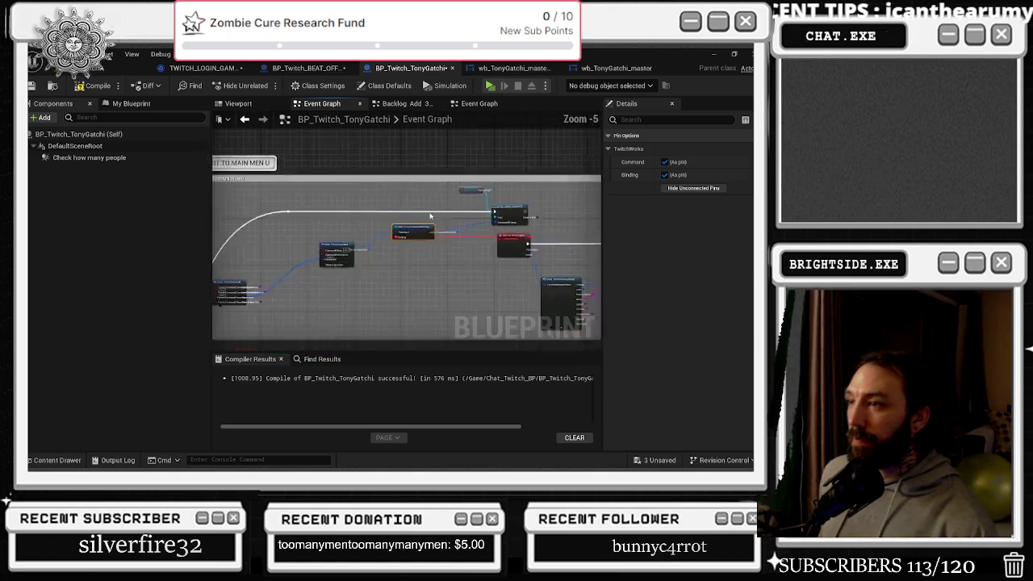
pyautogui.scroll(2, 434, 214)
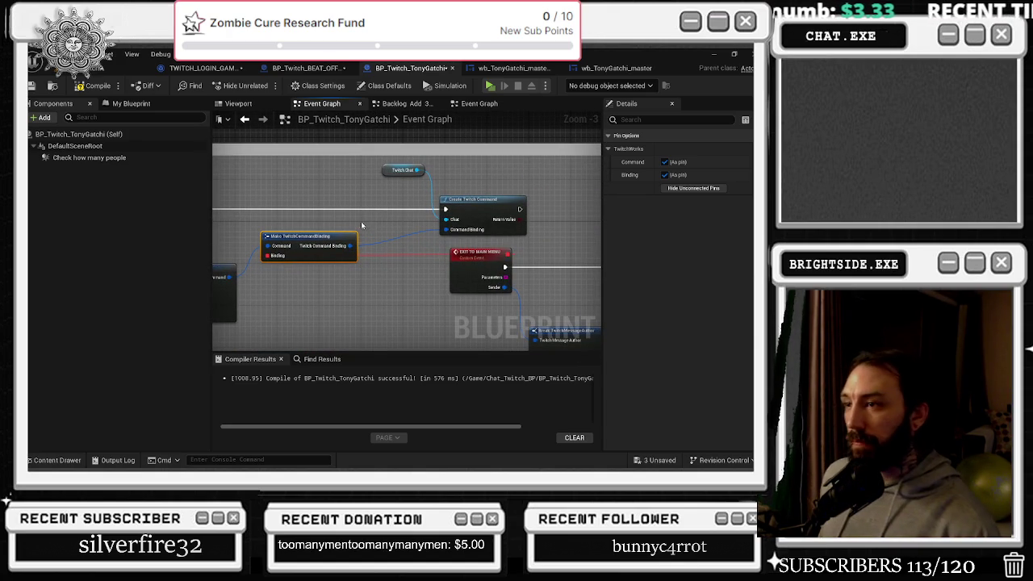
pyautogui.scroll(-3, 360, 225)
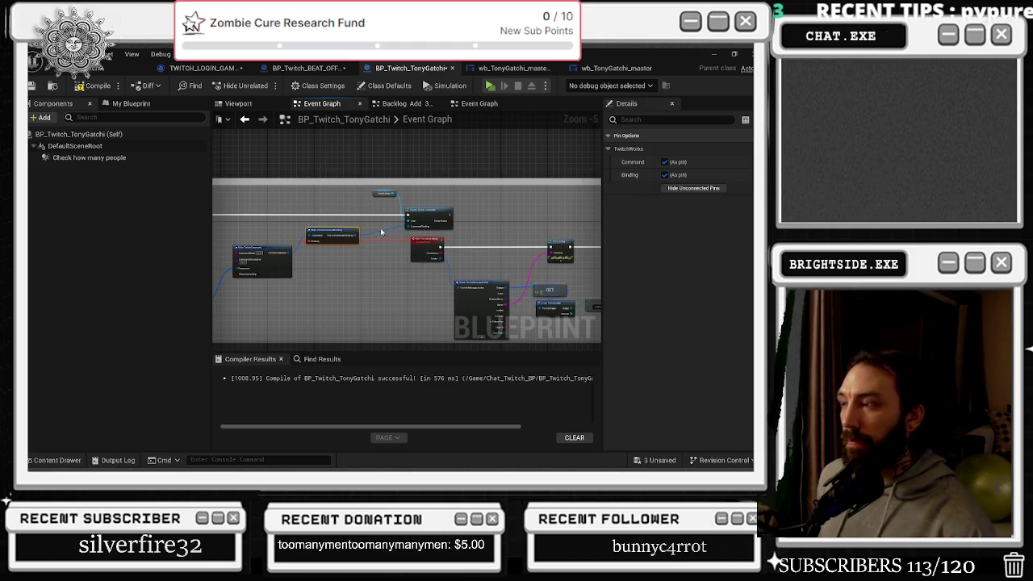
pyautogui.moveTo(472, 232); pyautogui.dragTo(283, 234)
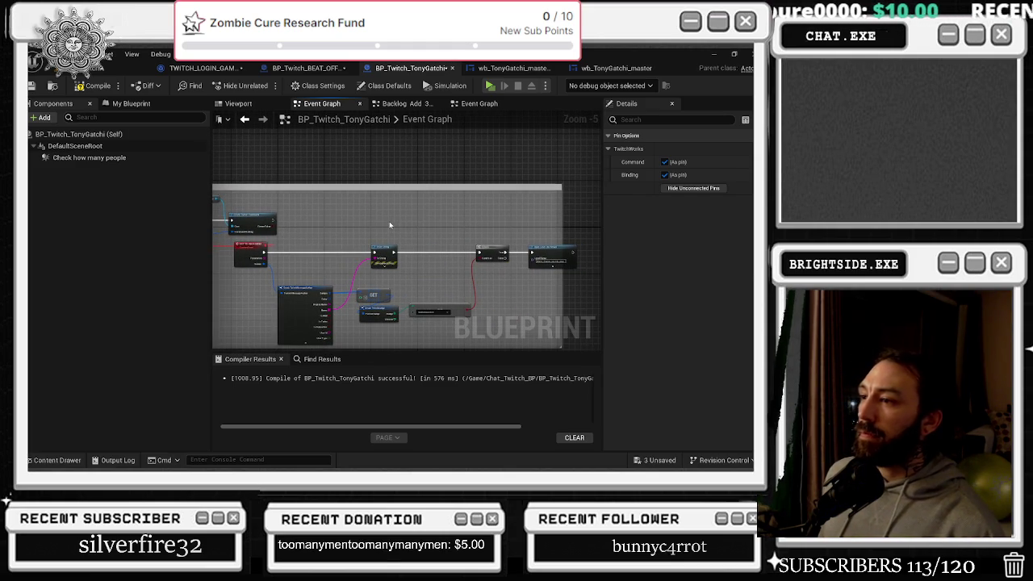
pyautogui.scroll(3, 403, 278)
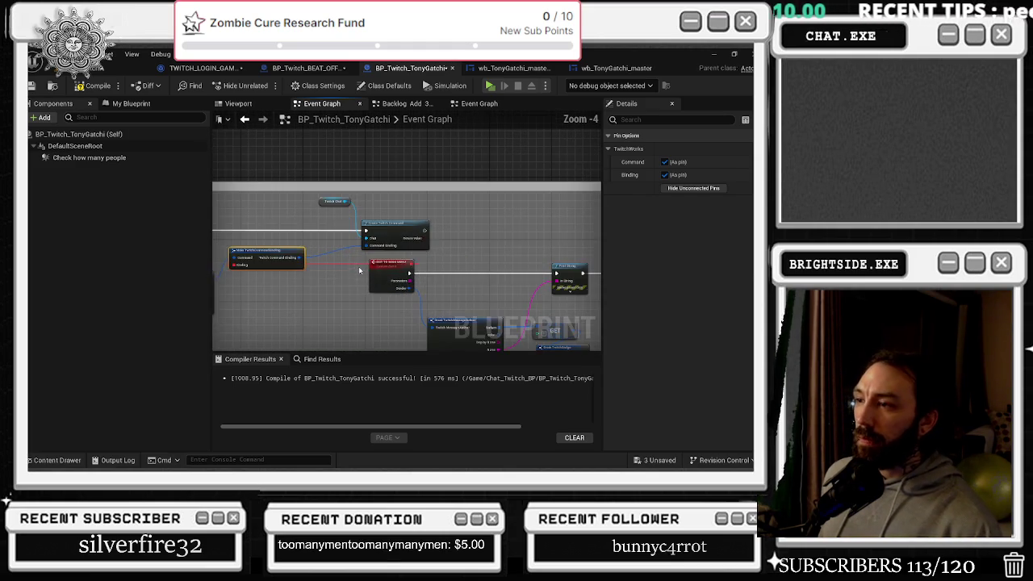
pyautogui.scroll(-8, 416, 264)
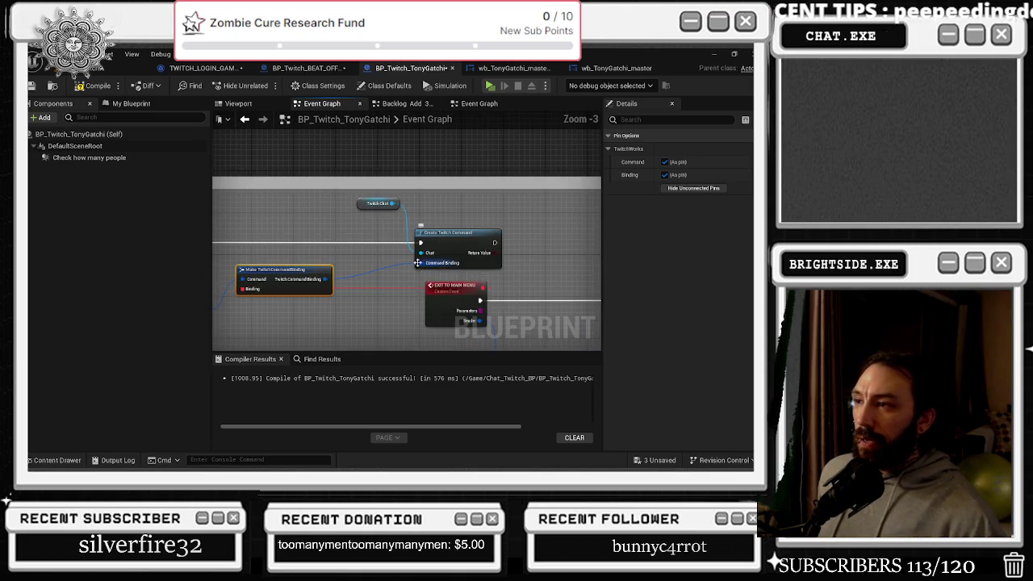
pyautogui.scroll(6, 415, 264)
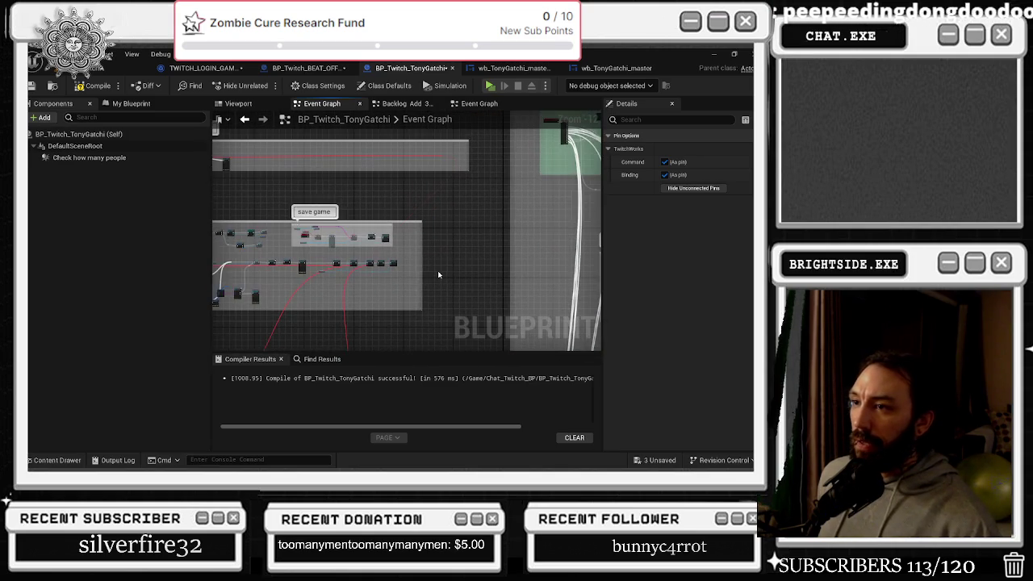
pyautogui.scroll(4, 407, 264)
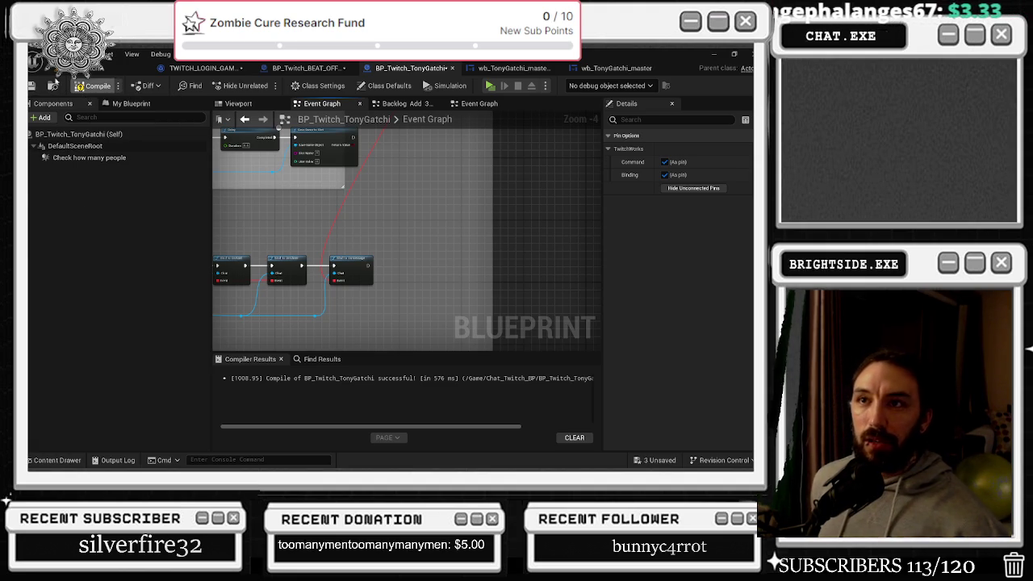
# In the level editor's Content Drawer, filter to Levels and select the TonyGatchi level
pyautogui.click(54, 84)
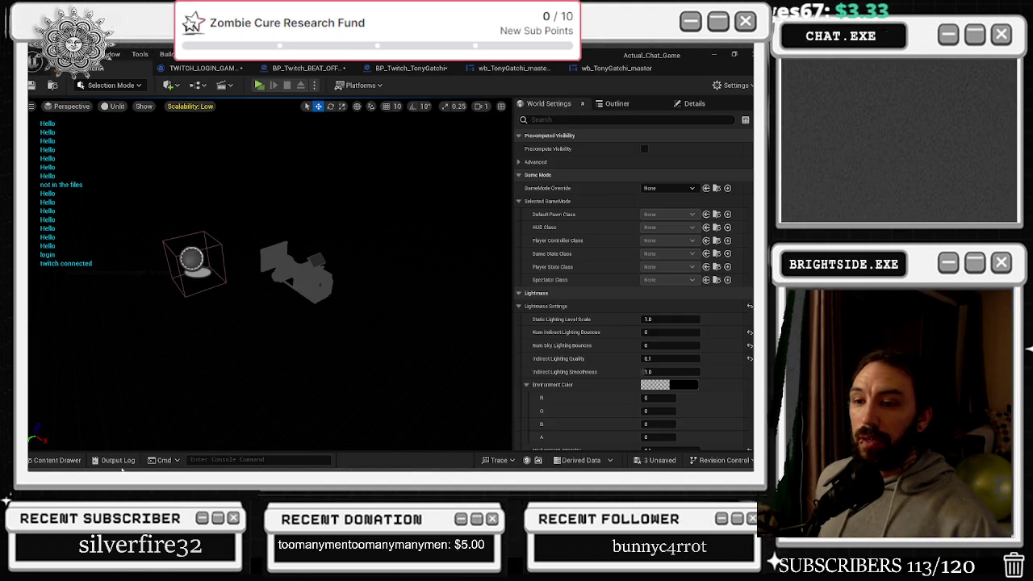
pyautogui.click(55, 460)
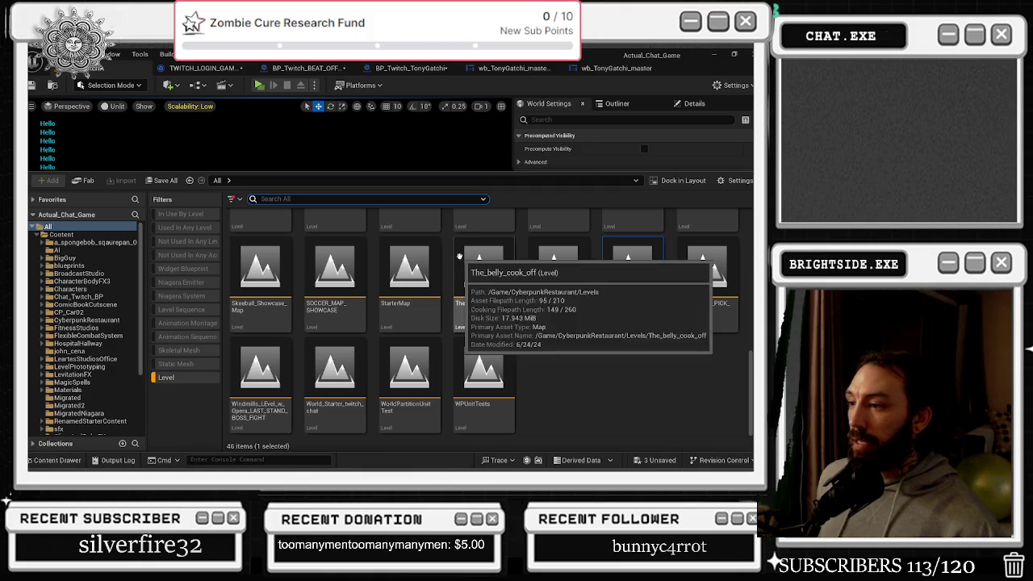
pyautogui.click(632, 274)
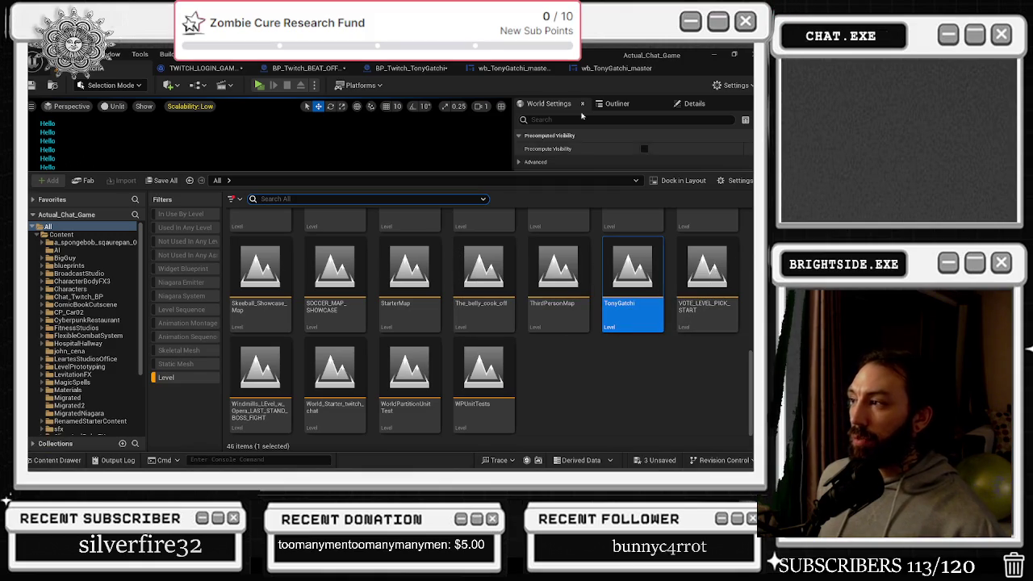
# Add a new Image widget, Image_51, from the Library to the wb_TonyGatchi_master canvas
pyautogui.click(516, 67)
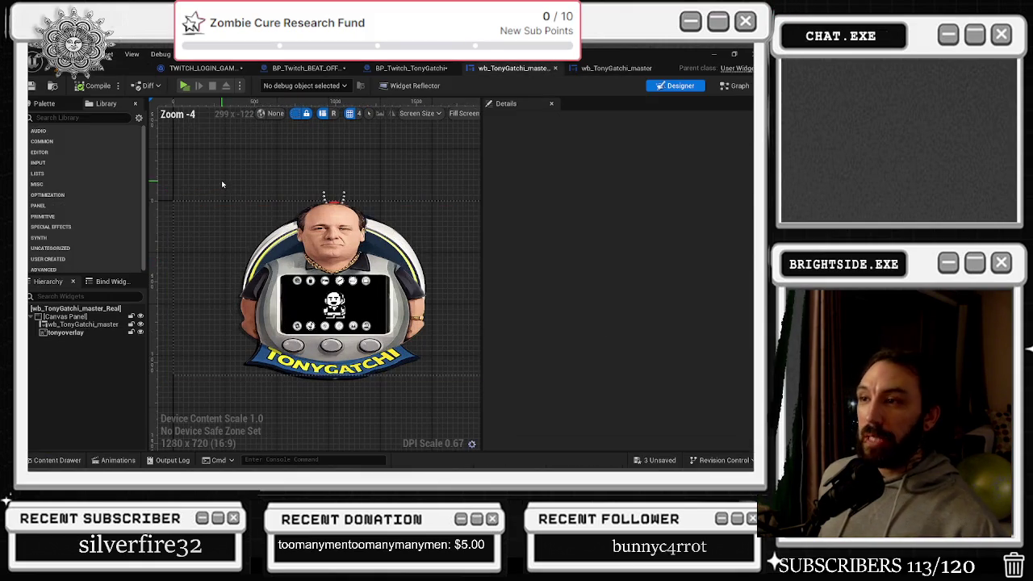
pyautogui.scroll(-1, 178, 193)
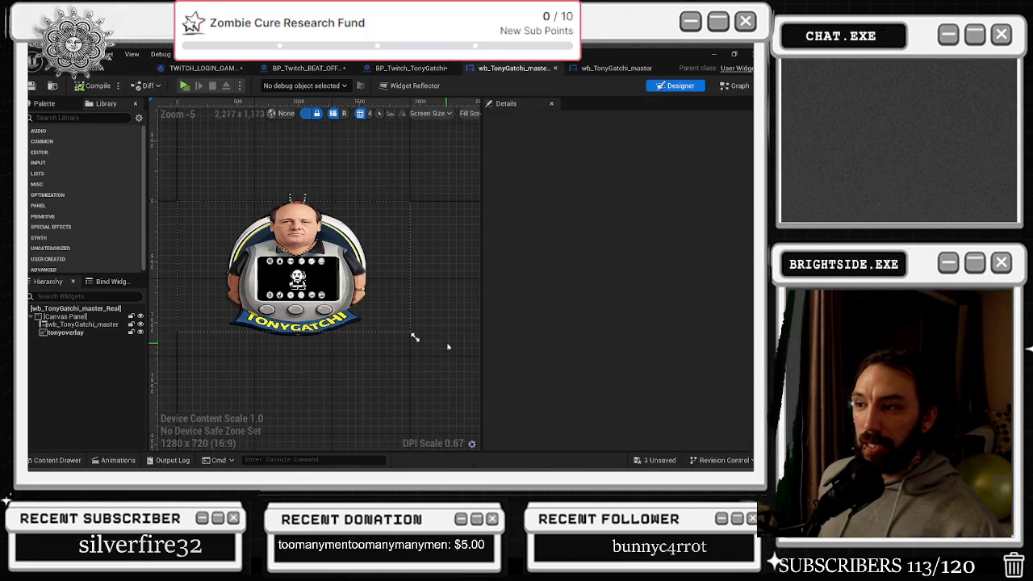
pyautogui.click(414, 337)
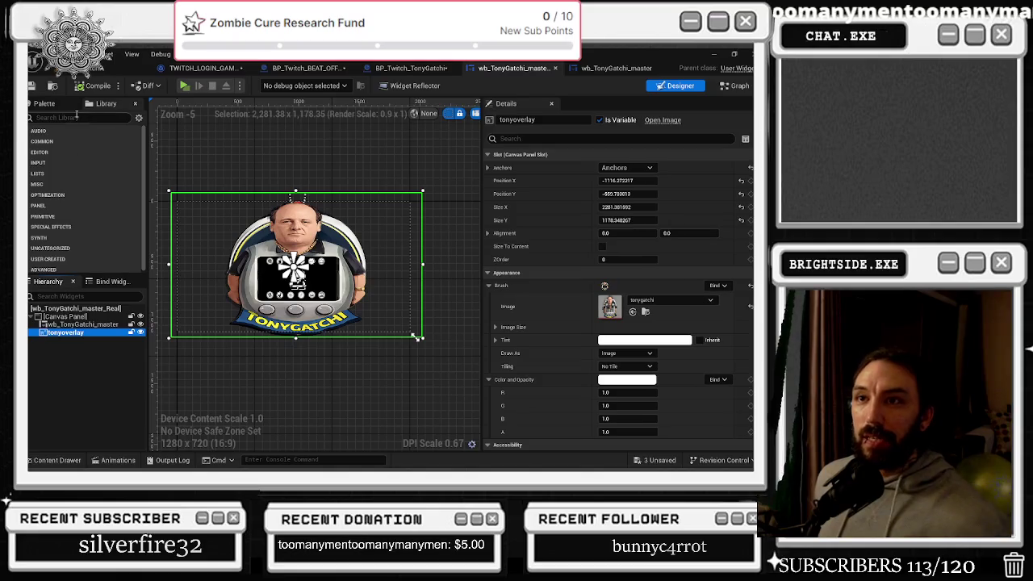
pyautogui.click(100, 119)
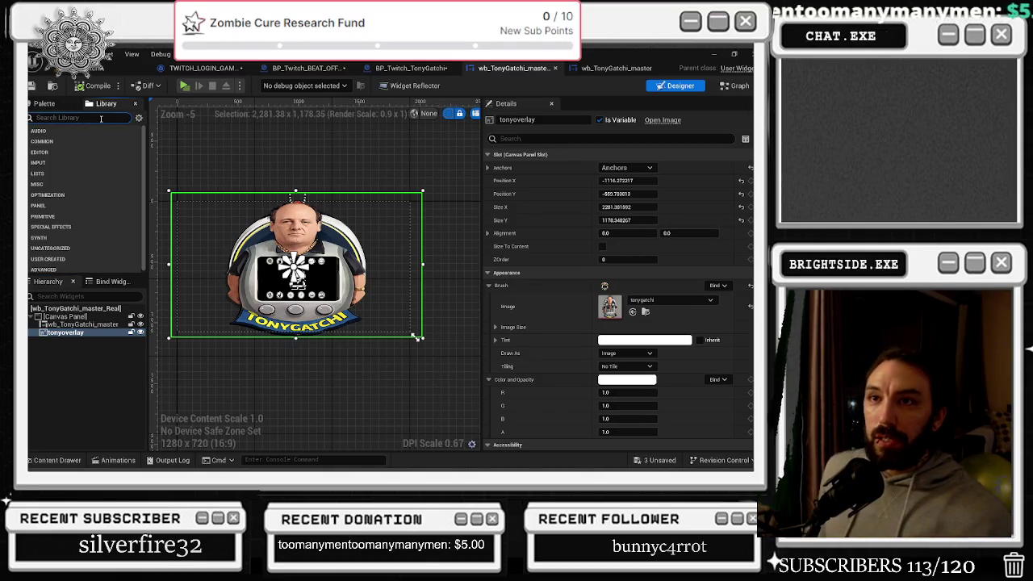
pyautogui.write('ima')
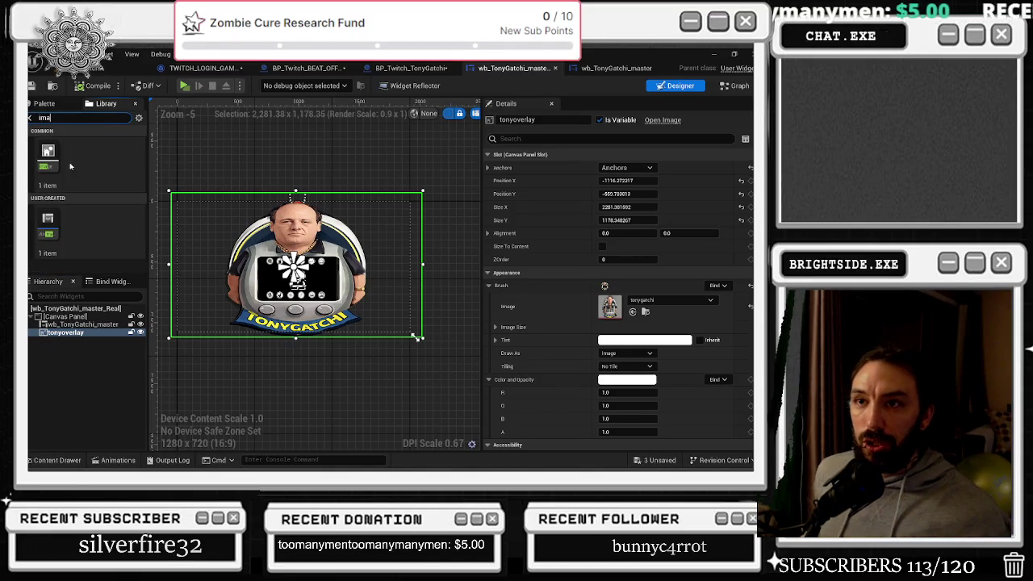
pyautogui.moveTo(47, 154)
pyautogui.mouseDown()
pyautogui.moveTo(73, 338)
pyautogui.moveTo(64, 341)
pyautogui.mouseUp()
pyautogui.click(65, 341)
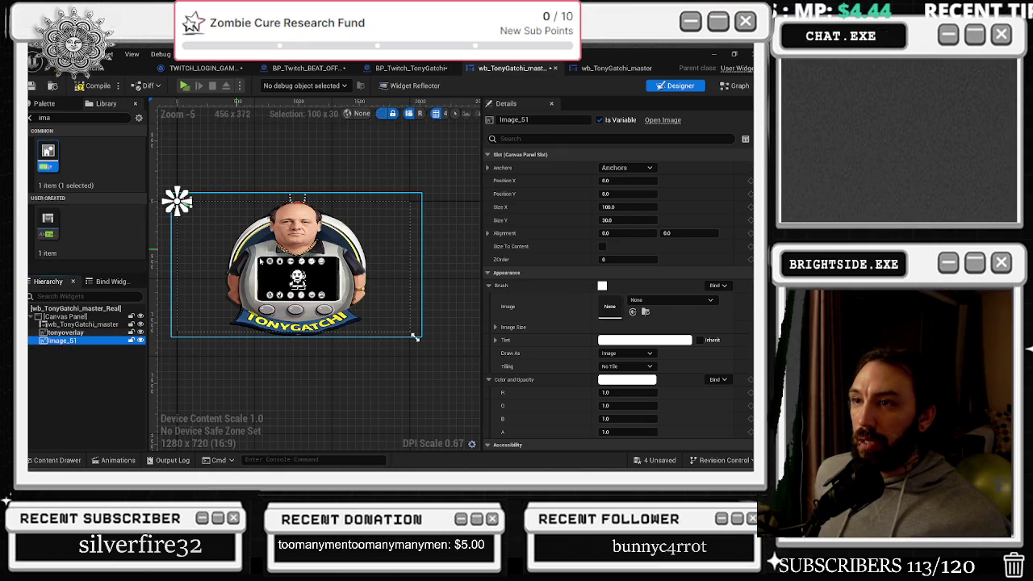
# Stretch Image_51 to 1993.09 × 1144.71 over the graphic and anchor it at the centre
pyautogui.moveTo(416, 338); pyautogui.dragTo(416, 337)
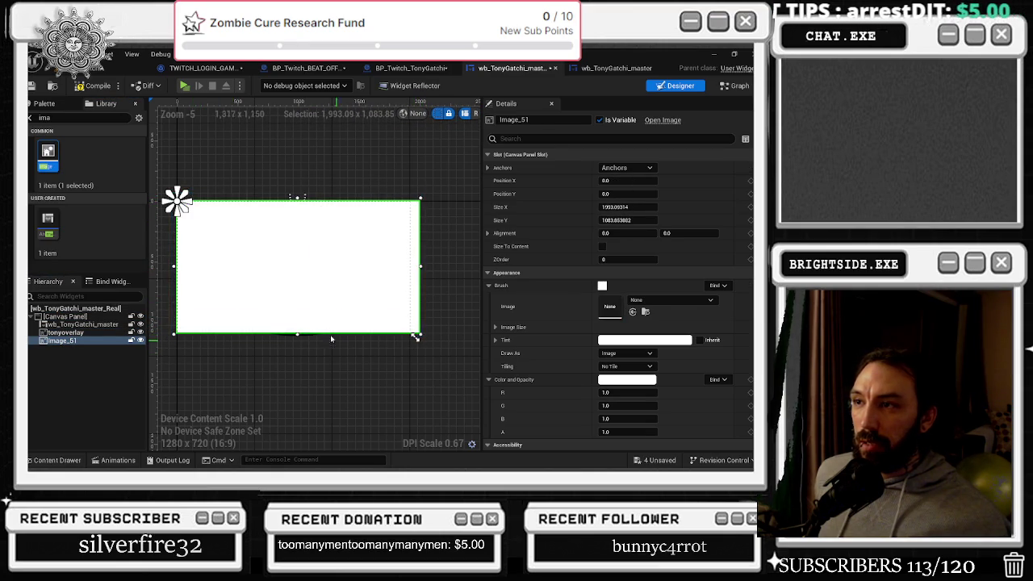
pyautogui.click(70, 342)
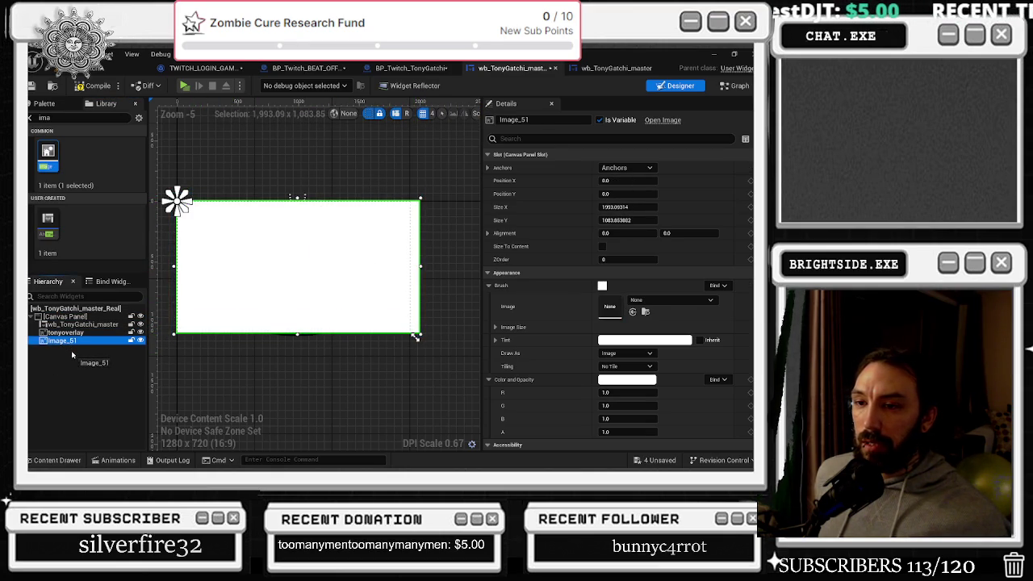
pyautogui.moveTo(297, 196); pyautogui.dragTo(297, 191)
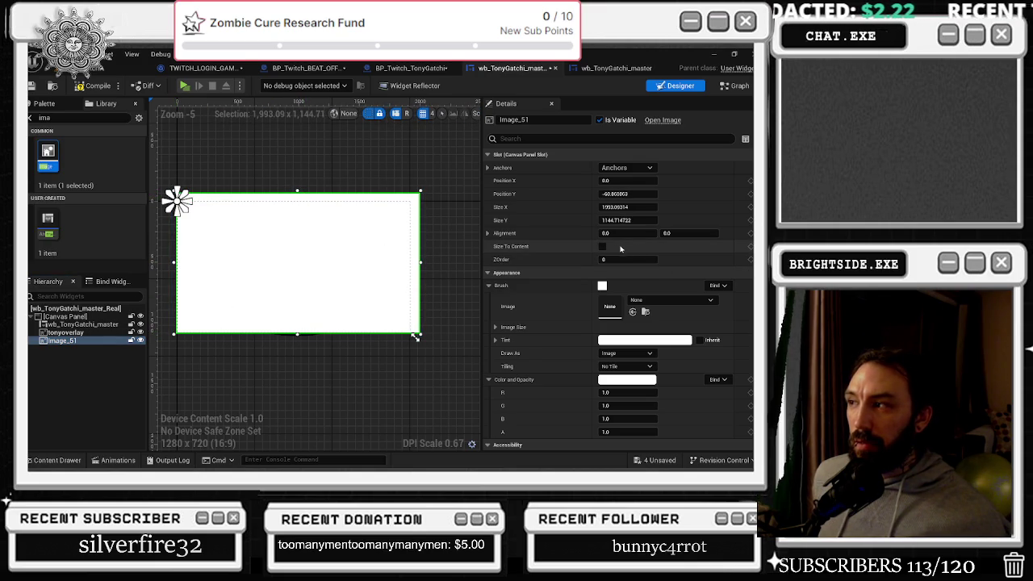
pyautogui.click(602, 246)
pyautogui.click(602, 246)
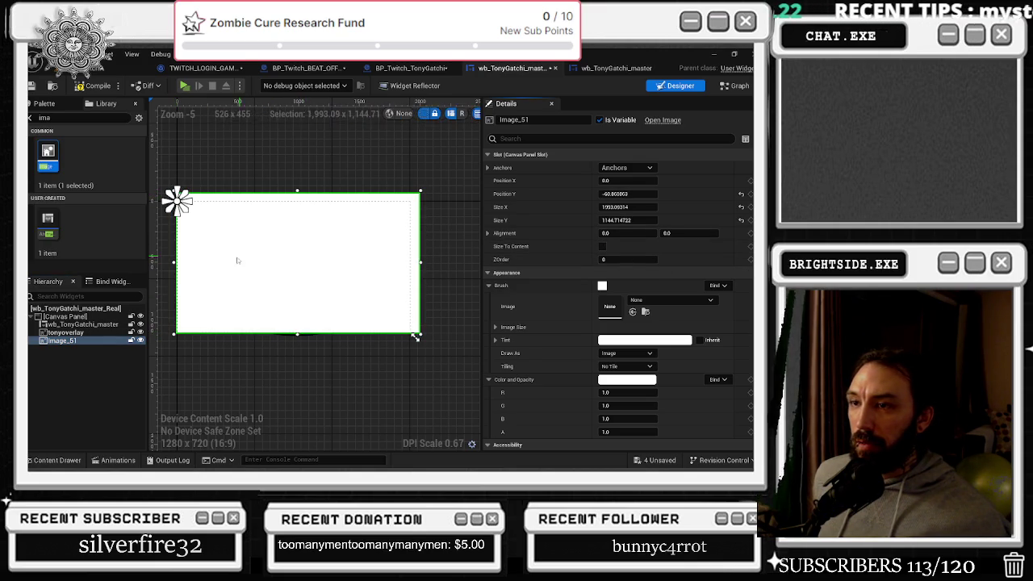
pyautogui.click(637, 154)
pyautogui.click(638, 154)
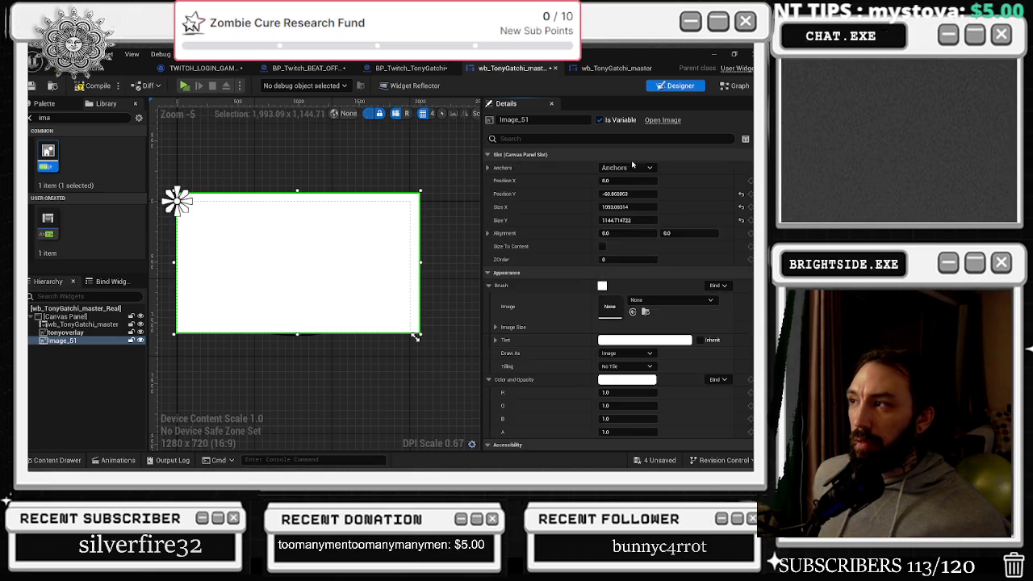
pyautogui.click(627, 167)
pyautogui.click(649, 226)
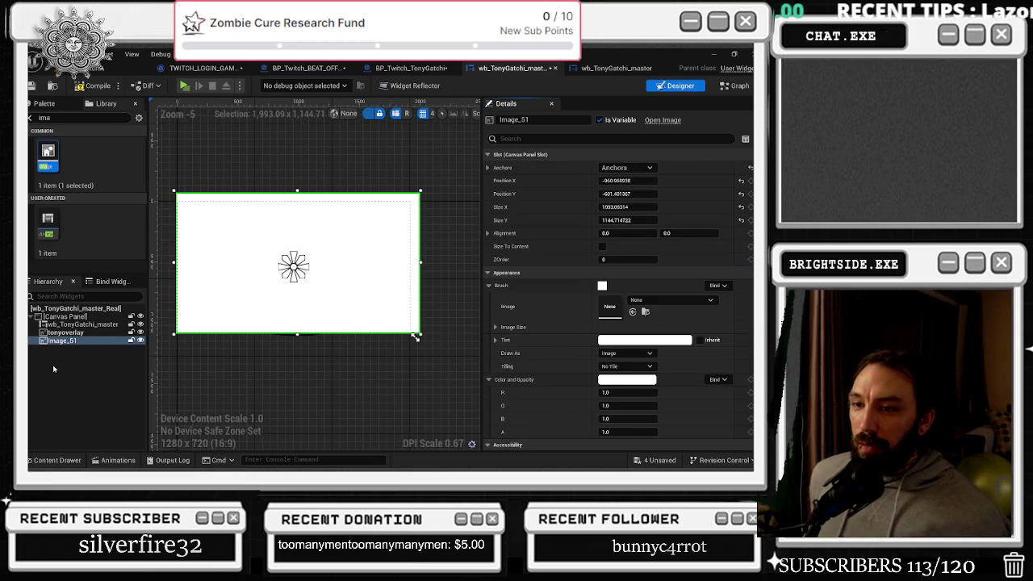
# Tint the image cyan-green and rename it bacck
pyautogui.click(627, 340)
pyautogui.moveTo(451, 297); pyautogui.dragTo(422, 309)
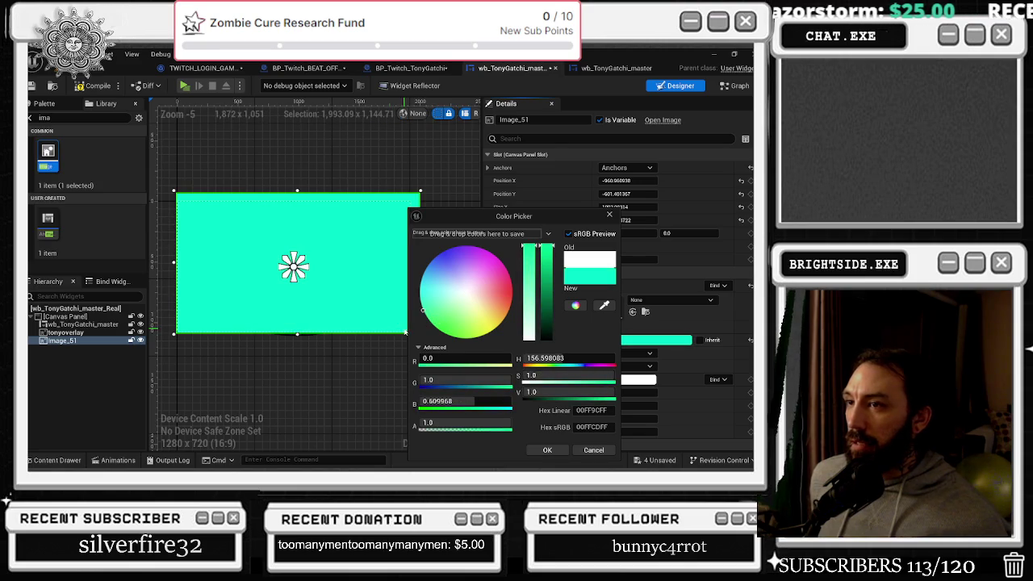
pyautogui.click(537, 453)
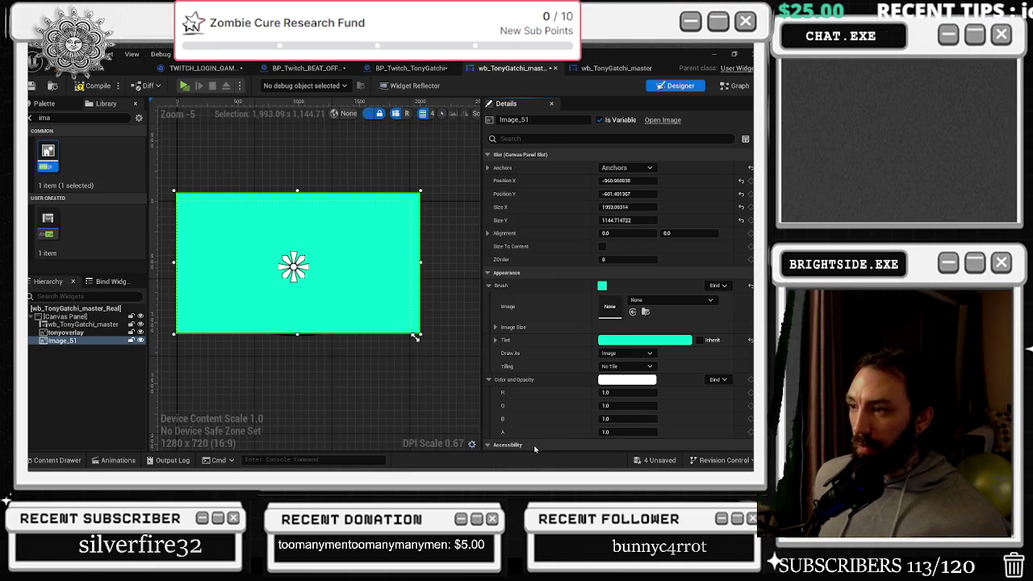
pyautogui.doubleClick(82, 342)
pyautogui.write('bac')
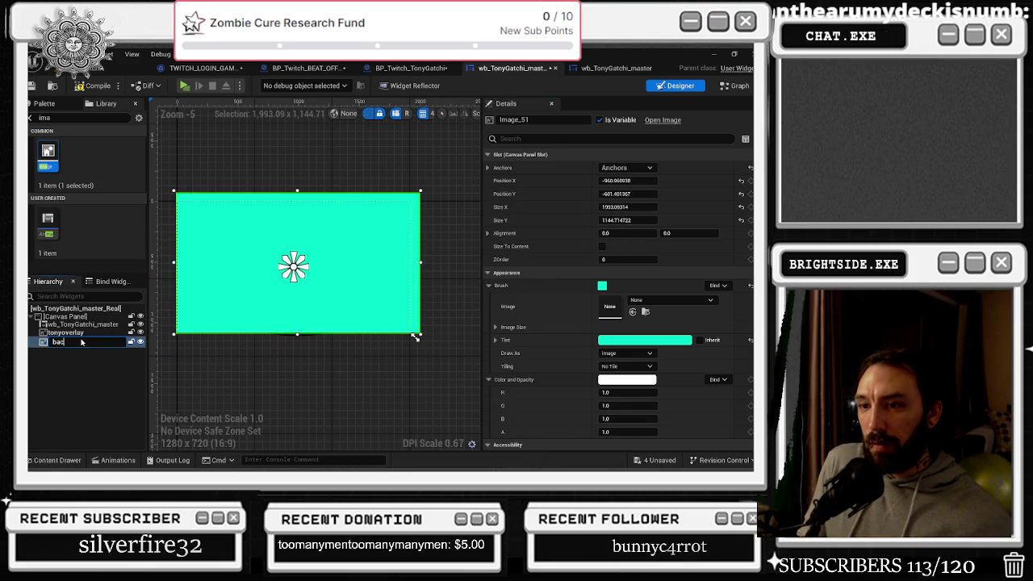
pyautogui.press('Return')
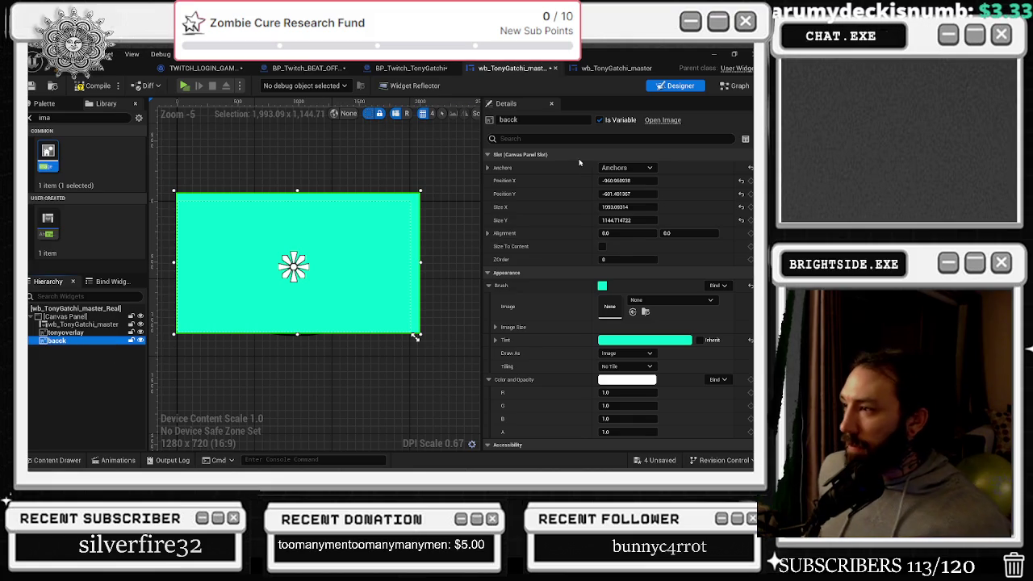
# Set bacck's ZOrder to -100 so it sits behind the TonyGatchi graphic
pyautogui.click(623, 257)
pyautogui.write('-100')
pyautogui.press('Return')
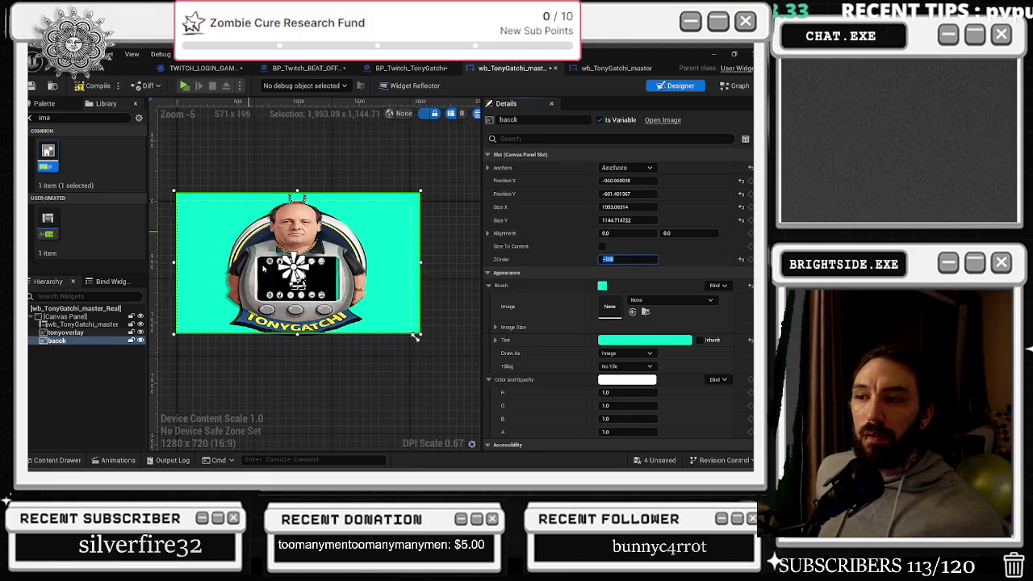
# Enlarge bacck to about 2085.99 × 1199.17 and compile the widget
pyautogui.moveTo(416, 338); pyautogui.dragTo(417, 343)
pyautogui.moveTo(298, 191); pyautogui.dragTo(299, 190)
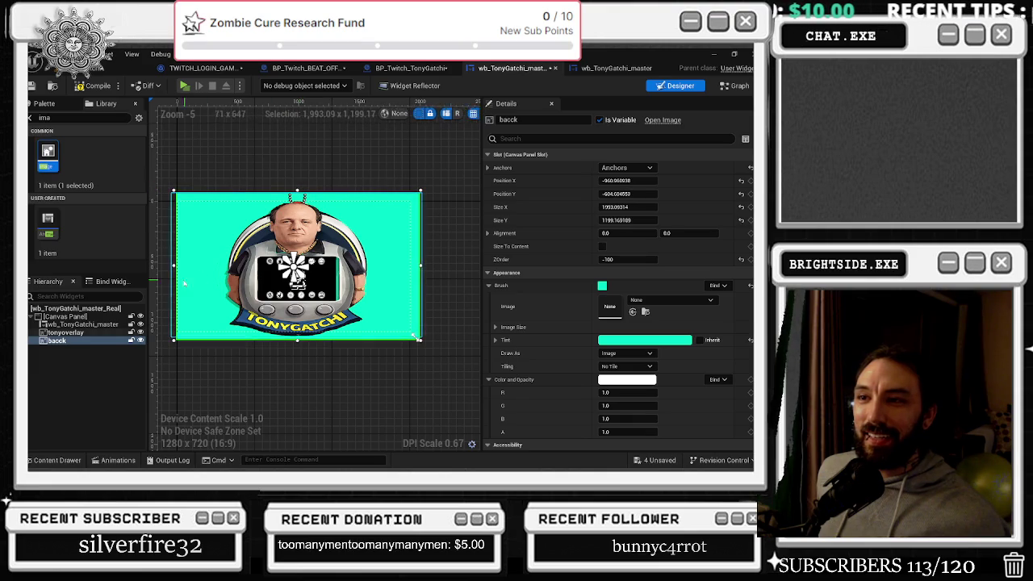
pyautogui.moveTo(173, 265); pyautogui.dragTo(168, 265)
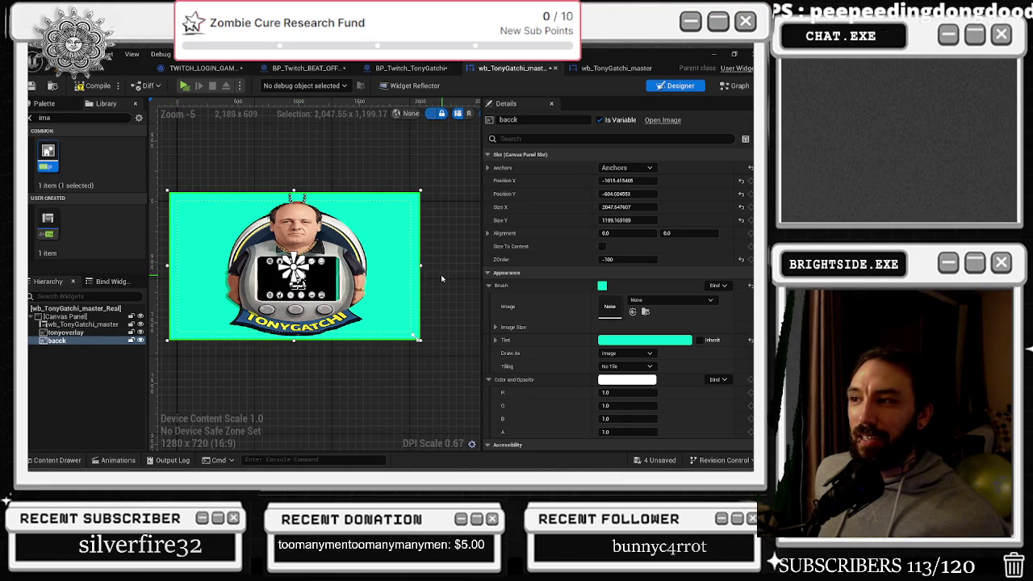
pyautogui.moveTo(421, 265); pyautogui.dragTo(423, 264)
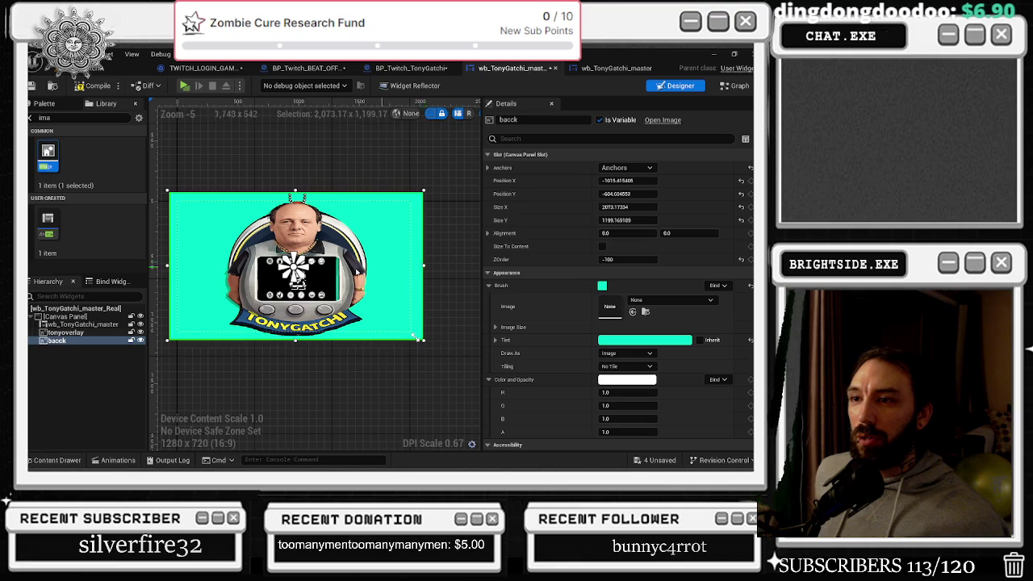
pyautogui.moveTo(169, 266); pyautogui.dragTo(167, 266)
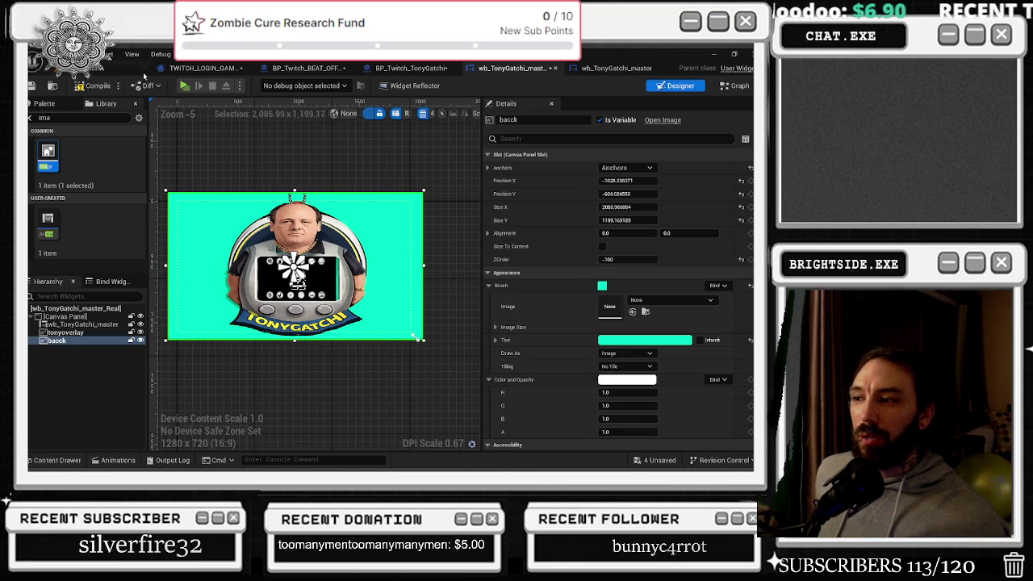
pyautogui.click(89, 86)
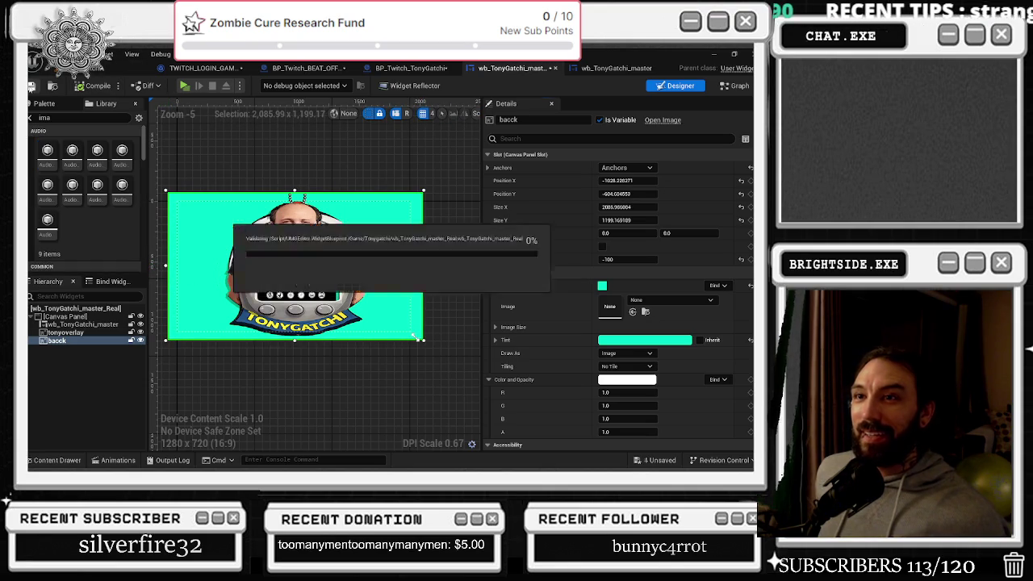
# Save all three unsaved assets from the level editor
pyautogui.click(121, 68)
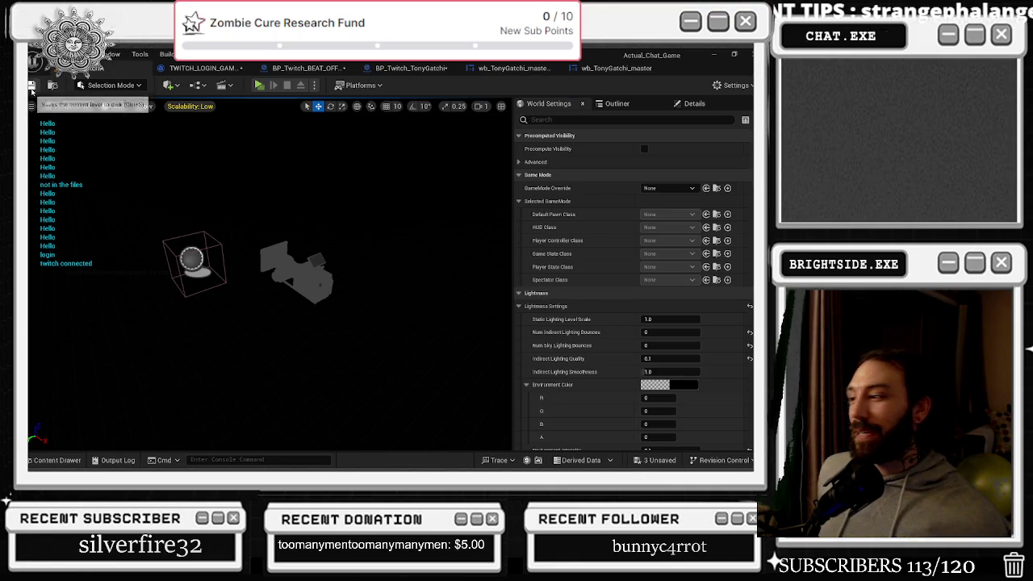
pyautogui.click(660, 460)
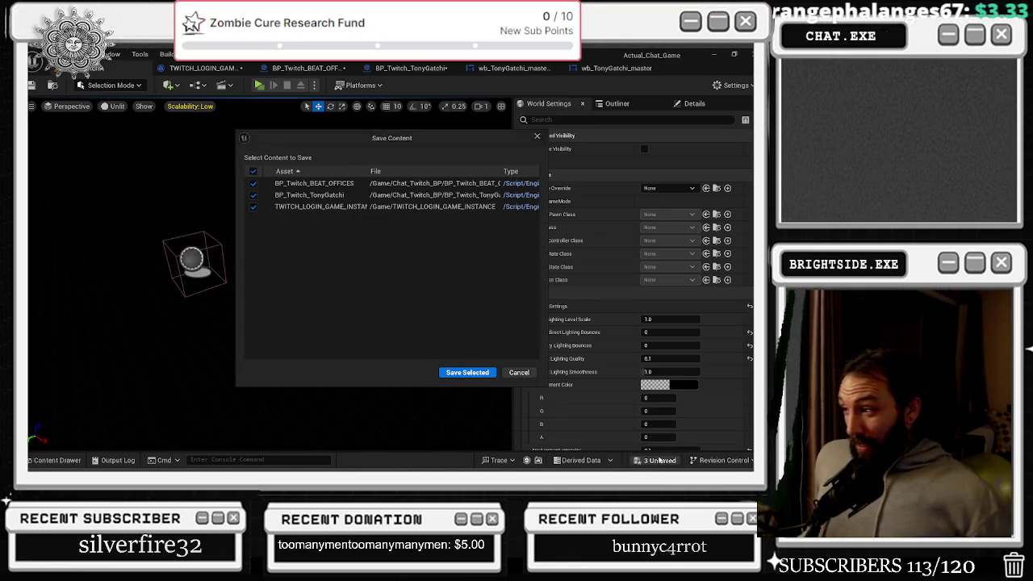
pyautogui.click(467, 372)
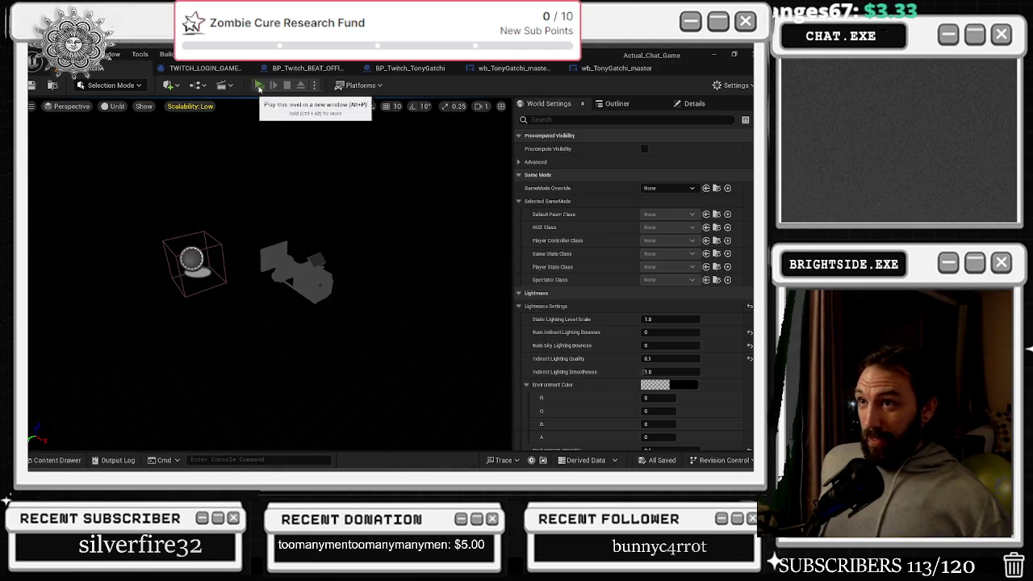
# Play the level through the Twitch login, view the new background, then stop
pyautogui.click(259, 89)
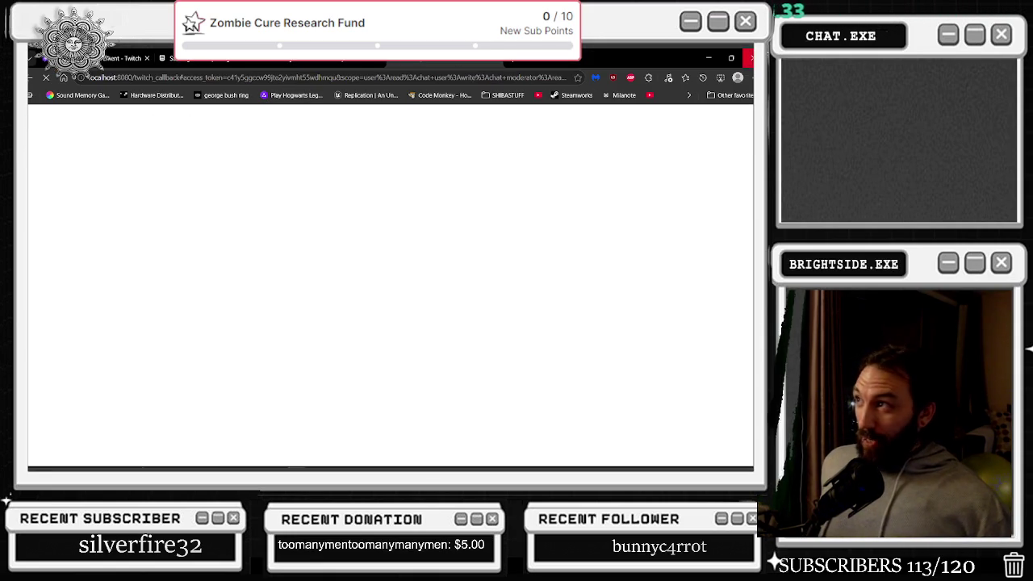
pyautogui.click(749, 57)
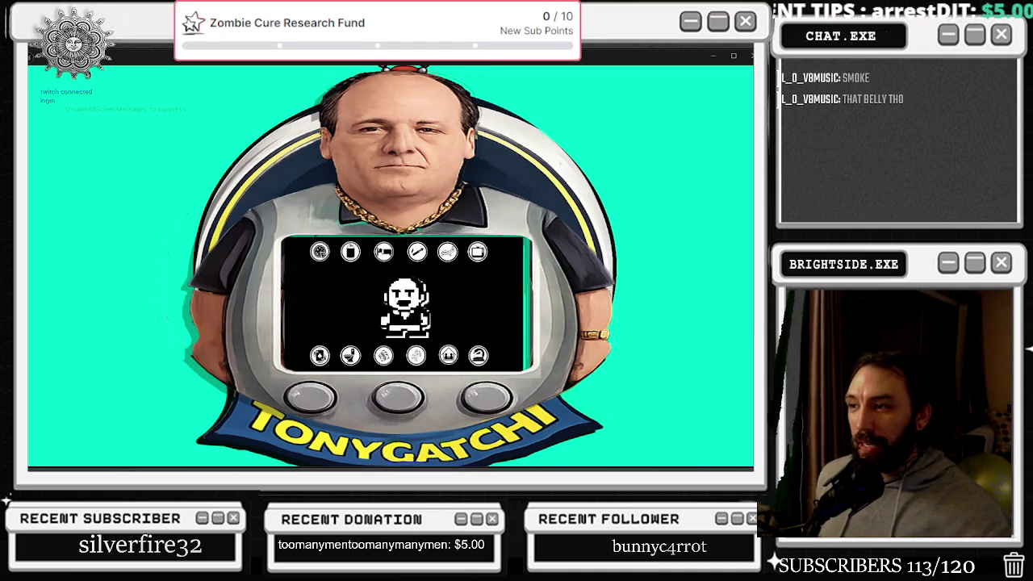
pyautogui.press('Escape')
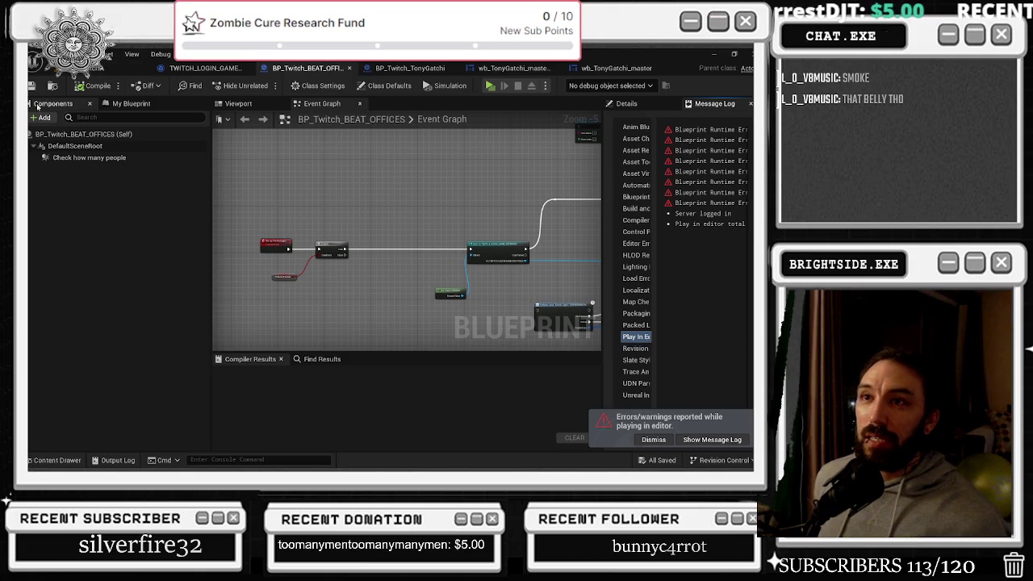
# Rerun Actual_Chat_Game past the Twitch login, stop it, and return to the TonyGatchi widget designer
pyautogui.click(125, 69)
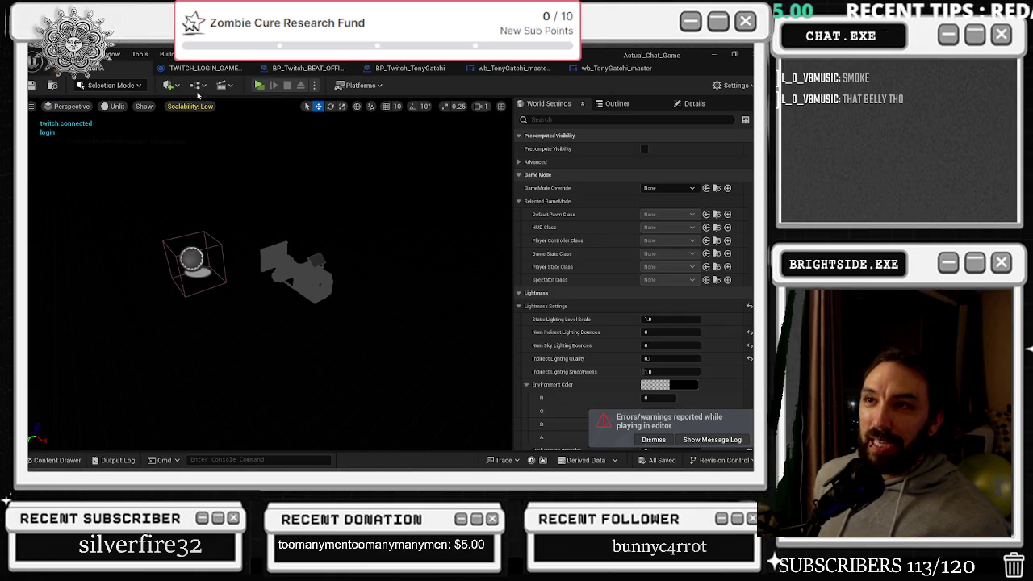
pyautogui.click(261, 85)
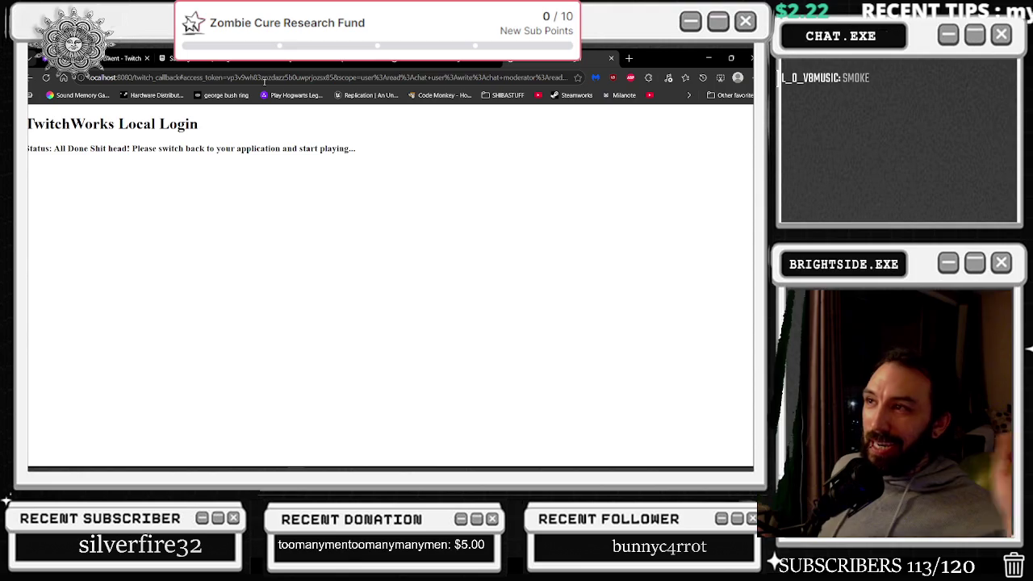
pyautogui.click(708, 58)
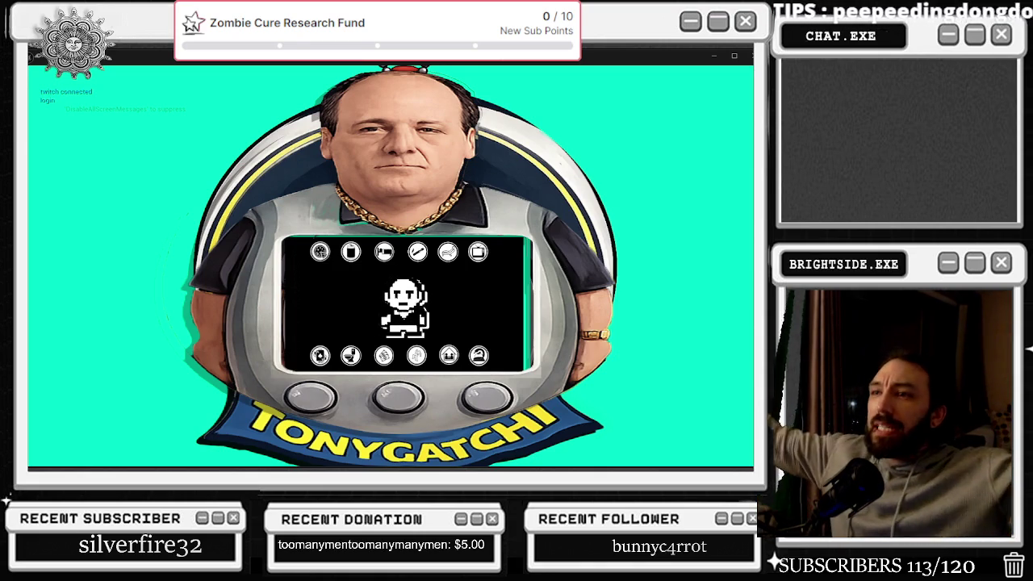
pyautogui.press('Escape')
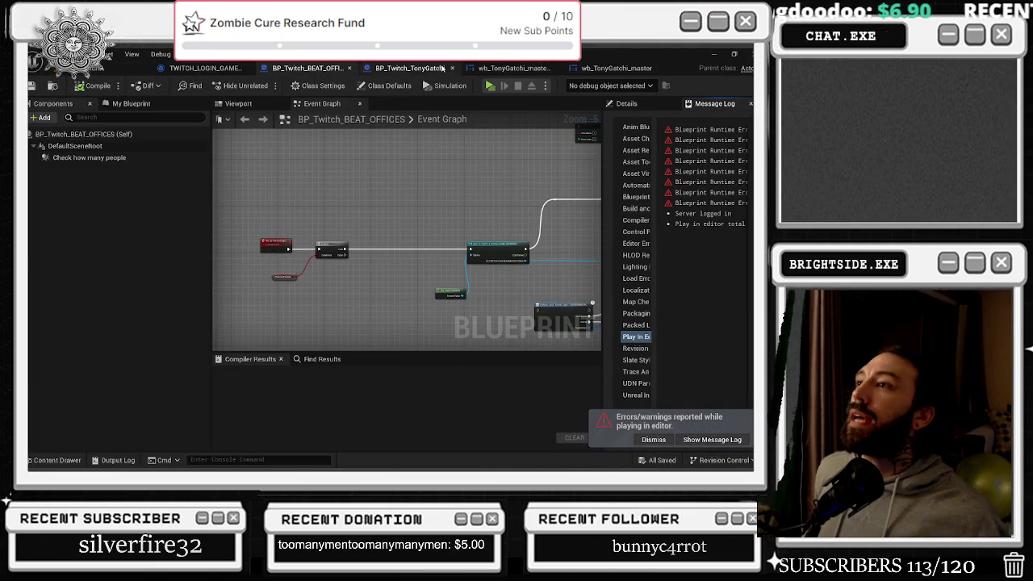
pyautogui.click(410, 68)
pyautogui.click(481, 68)
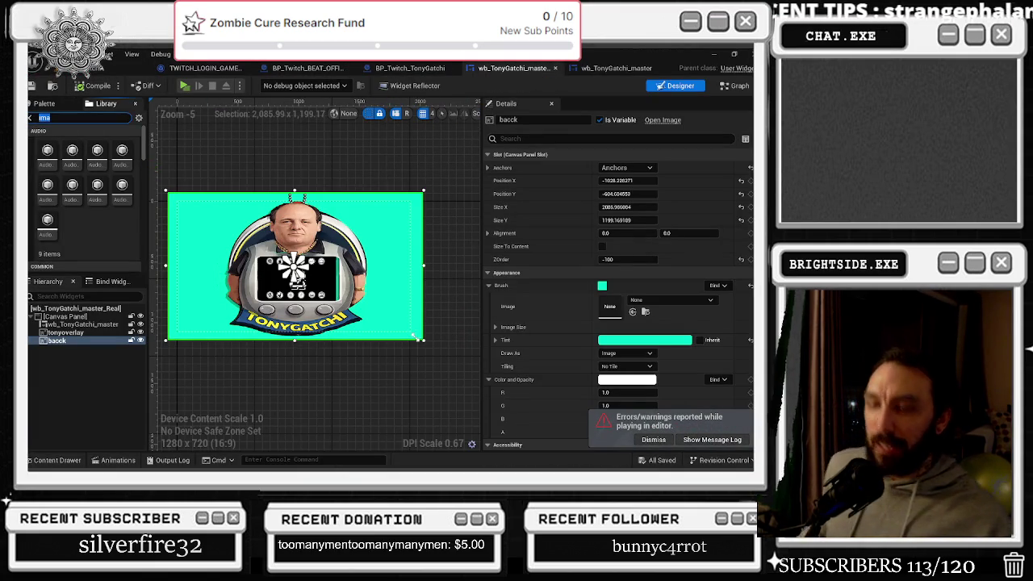
# Place a new button at the image's top-right corner, anchor it, and give it the T_Circle_Rough image
pyautogui.write('on')
pyautogui.moveTo(47, 153)
pyautogui.mouseDown()
pyautogui.moveTo(414, 197)
pyautogui.moveTo(375, 210)
pyautogui.mouseUp()
pyautogui.scroll(2, 418, 202)
pyautogui.click(627, 167)
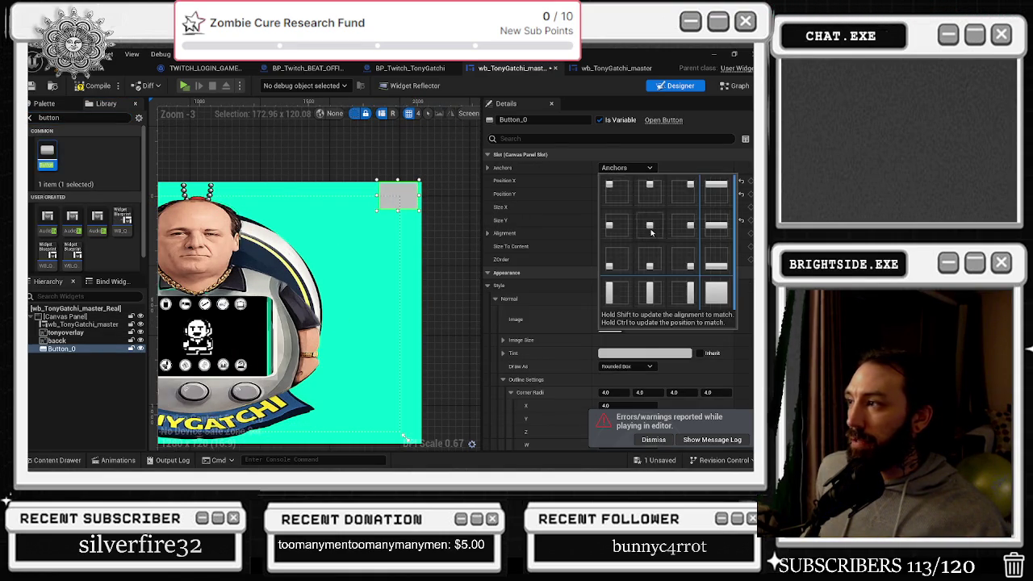
pyautogui.click(638, 242)
pyautogui.click(655, 314)
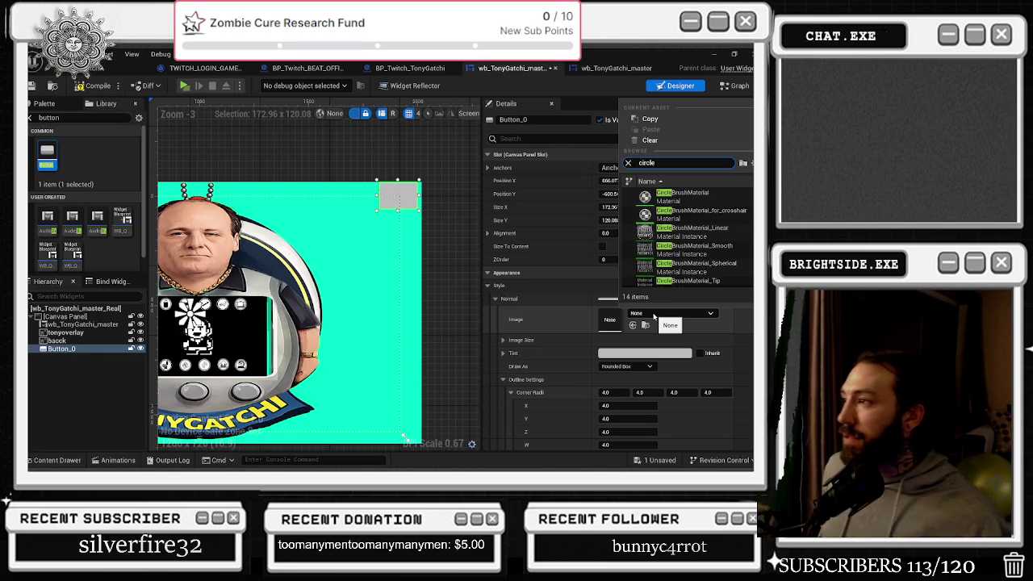
pyautogui.click(687, 238)
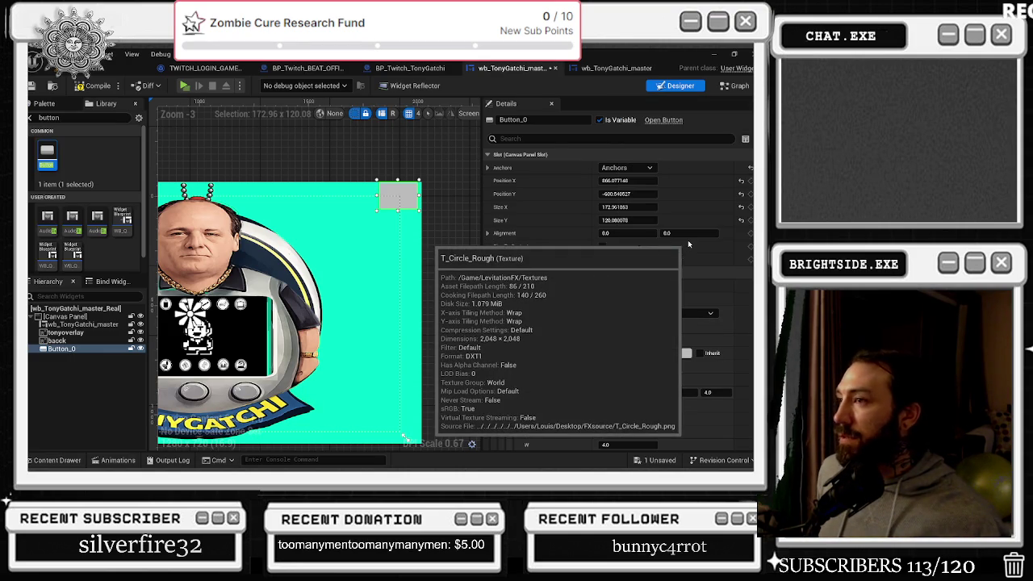
# Clear the image search, browse the textures, and switch the button image to the ModRigTail2256 spiral
pyautogui.click(650, 315)
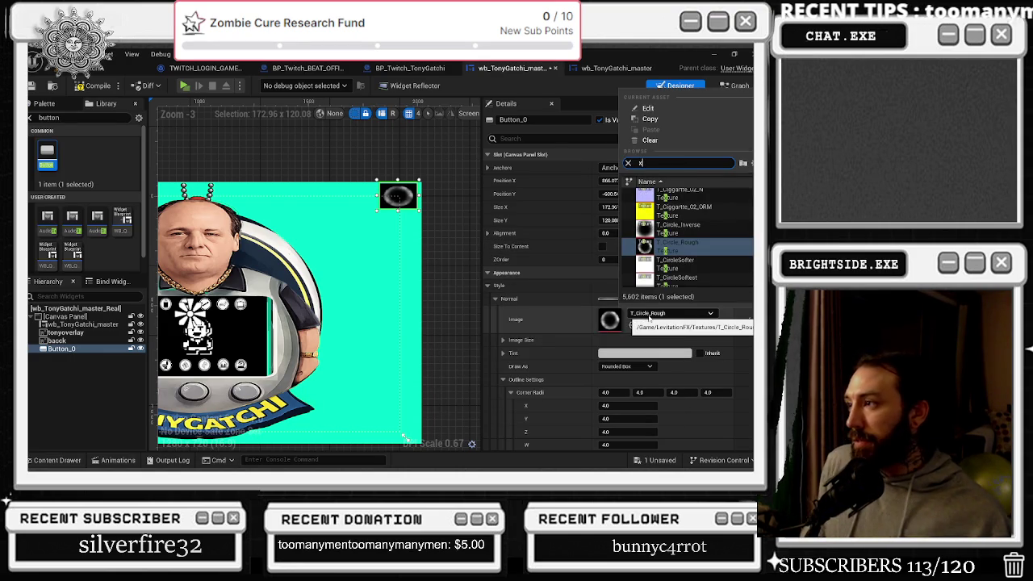
pyautogui.scroll(-10, 716, 268)
pyautogui.scroll(-10, 716, 268)
pyautogui.scroll(-15, 686, 238)
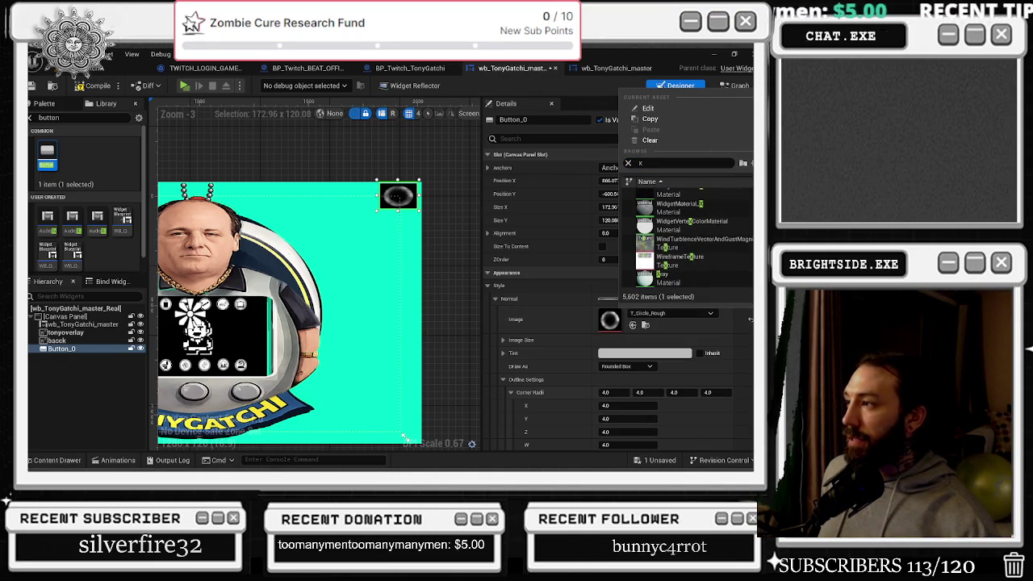
pyautogui.press('Home')
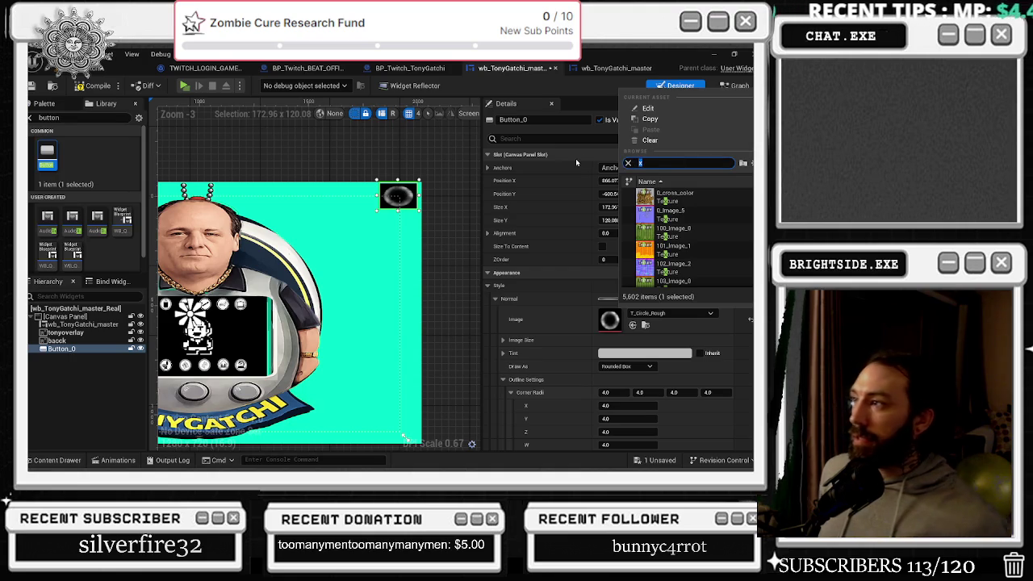
pyautogui.press('BackSpace')
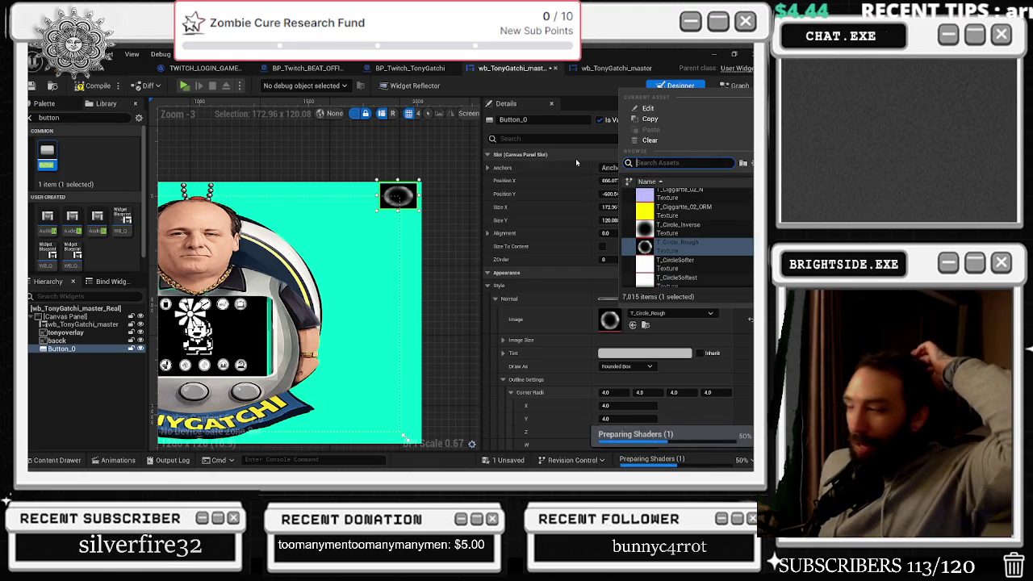
pyautogui.scroll(-3, 686, 246)
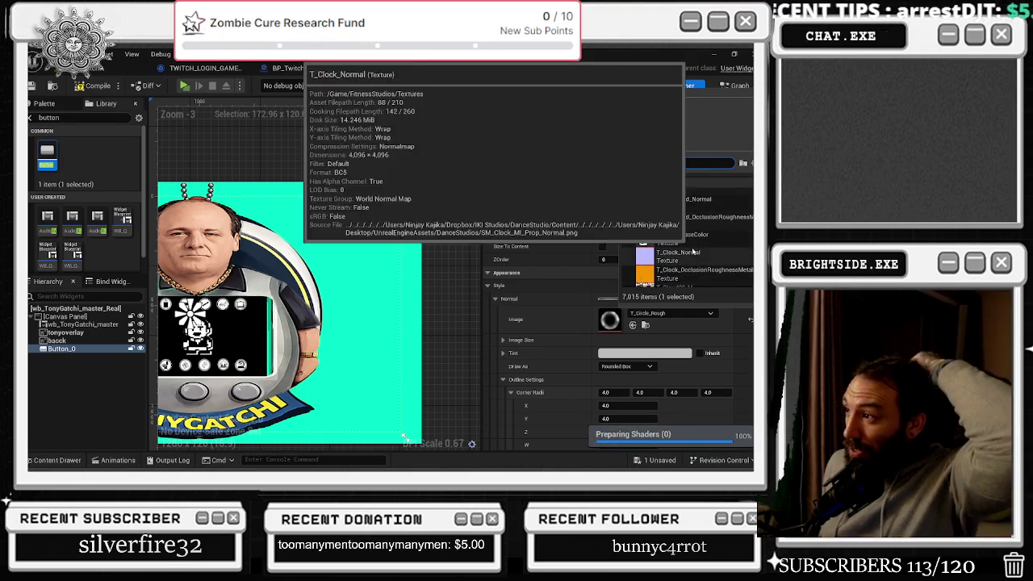
pyautogui.scroll(-5, 691, 244)
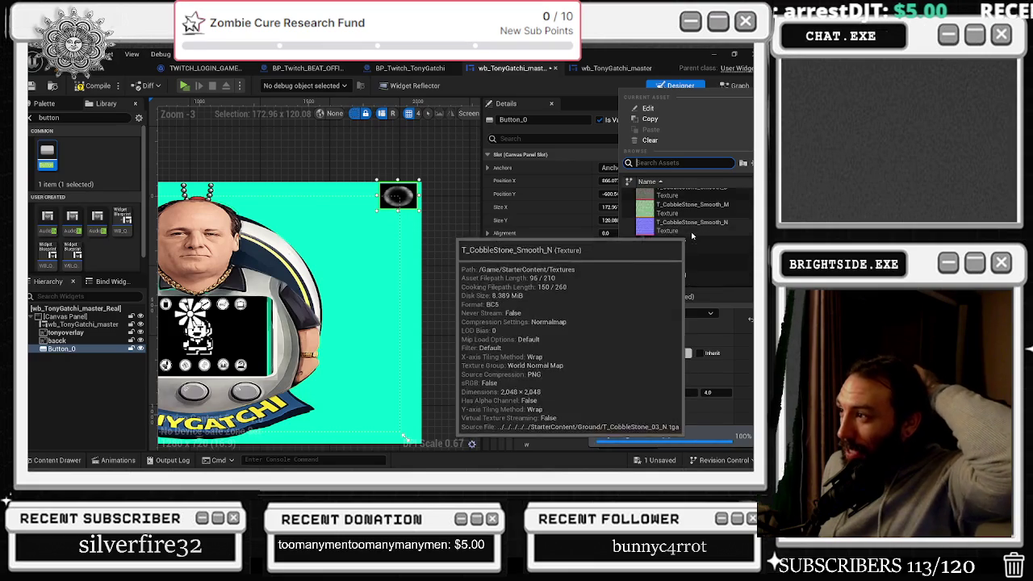
pyautogui.scroll(-5, 690, 230)
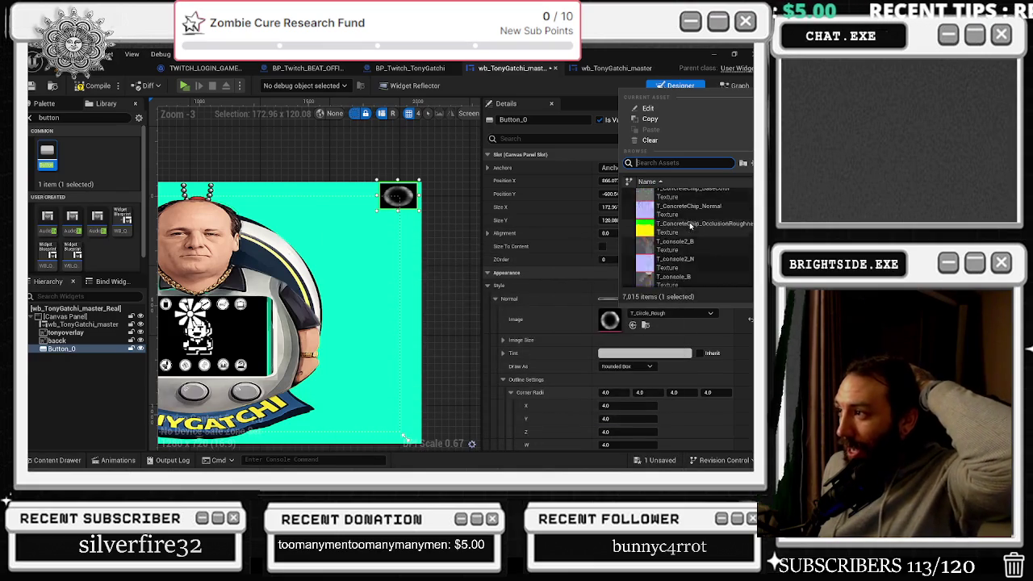
pyautogui.scroll(-5, 685, 230)
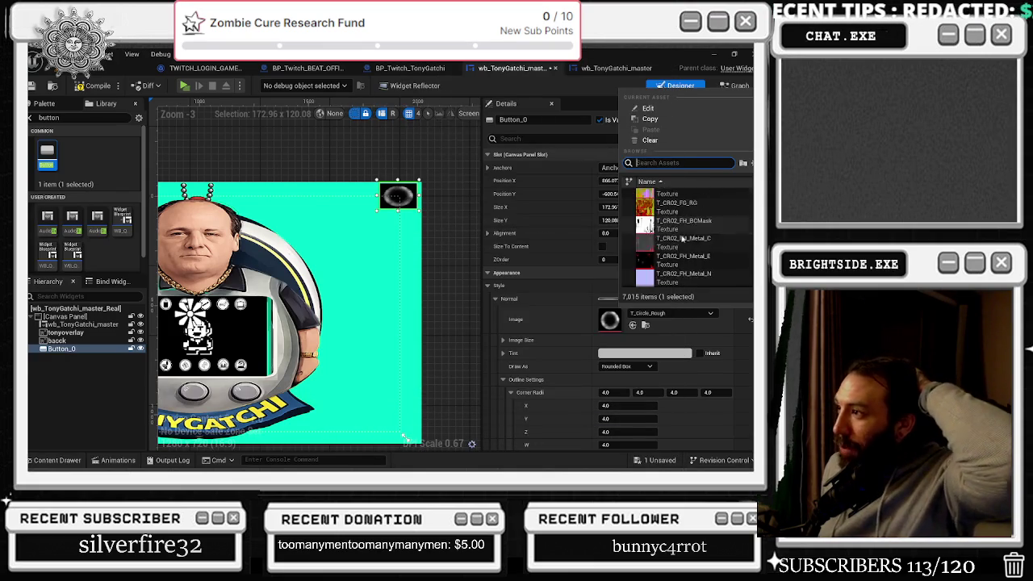
pyautogui.scroll(20, 683, 239)
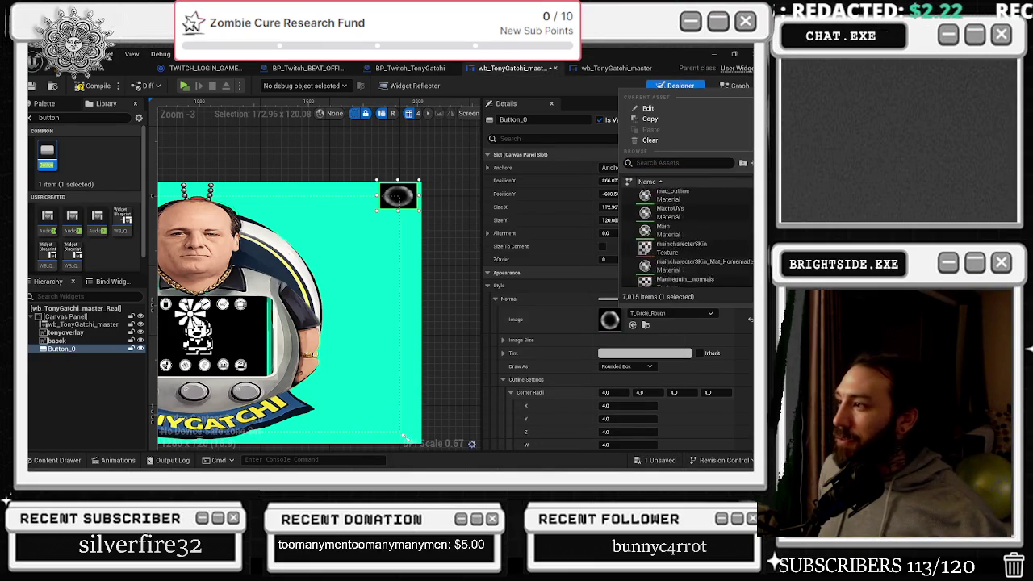
pyautogui.scroll(15, 685, 238)
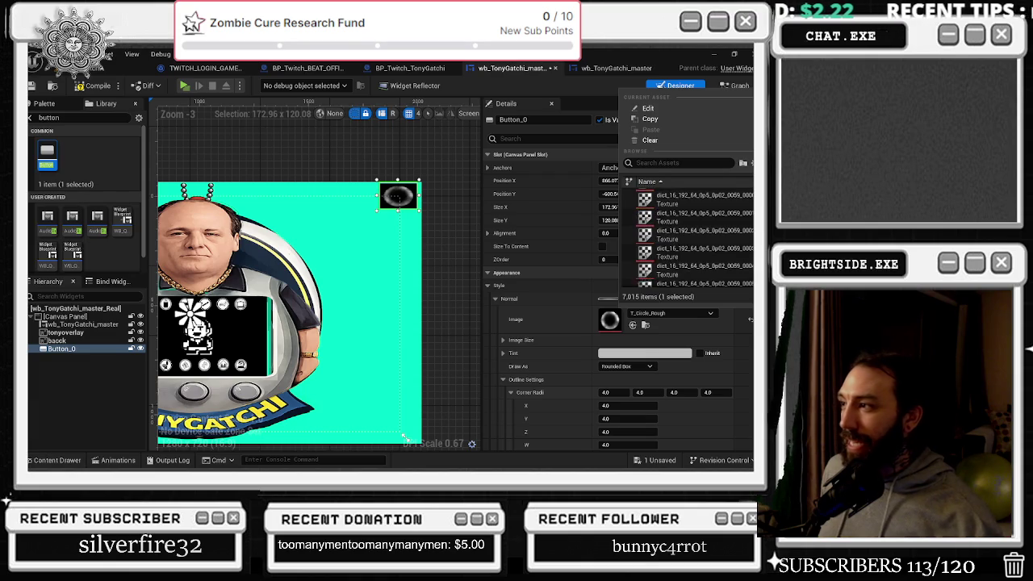
pyautogui.scroll(10, 685, 234)
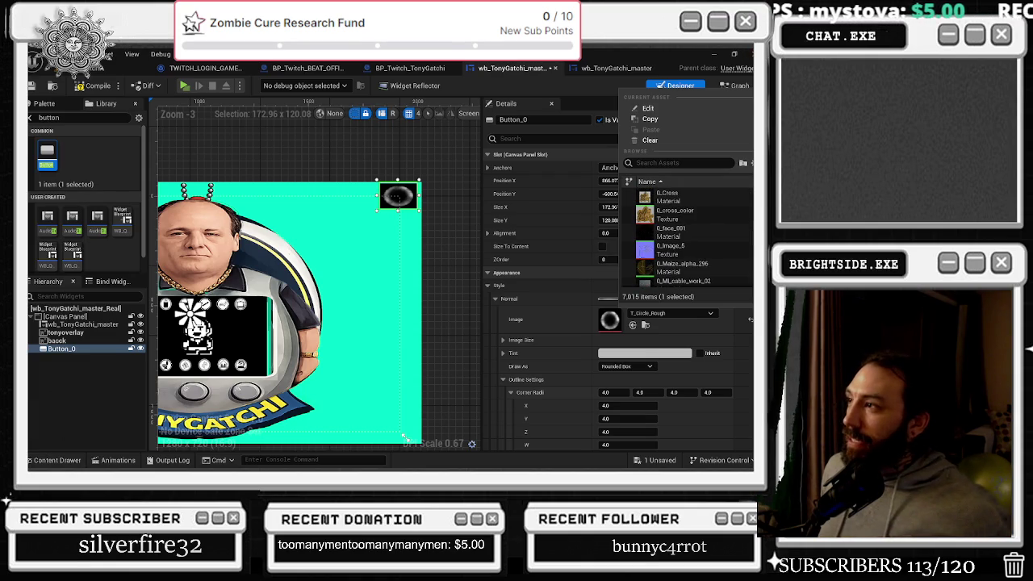
pyautogui.click(689, 162)
pyautogui.write('icon')
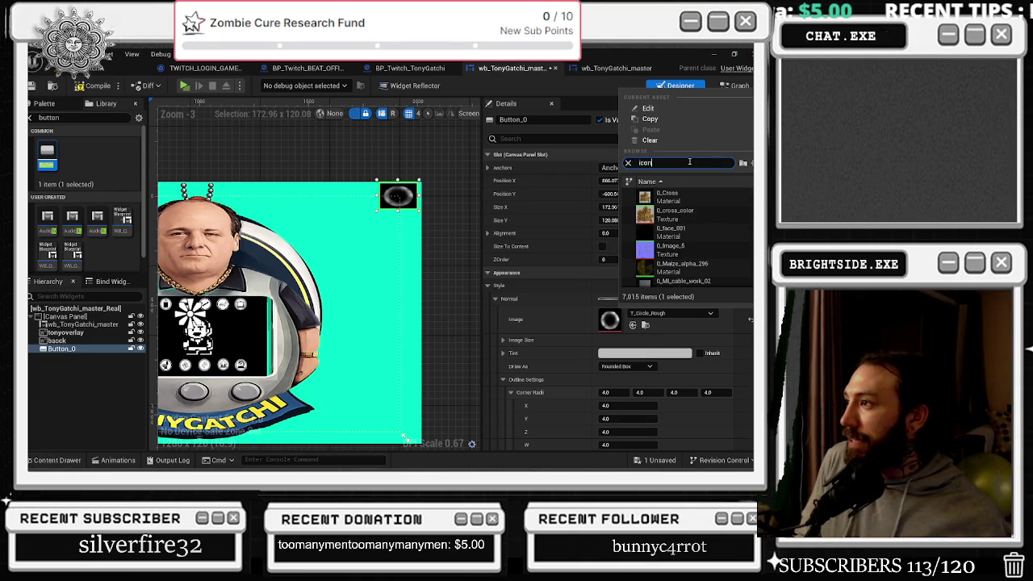
pyautogui.moveTo(683, 218)
pyautogui.scroll(-5, 681, 230)
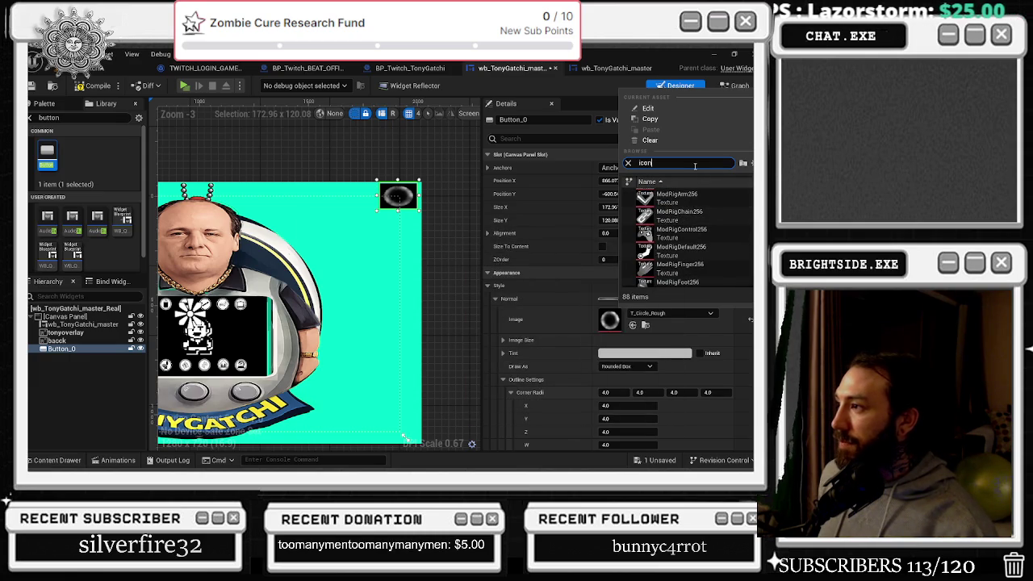
pyautogui.scroll(-3, 726, 271)
pyautogui.scroll(-4, 726, 272)
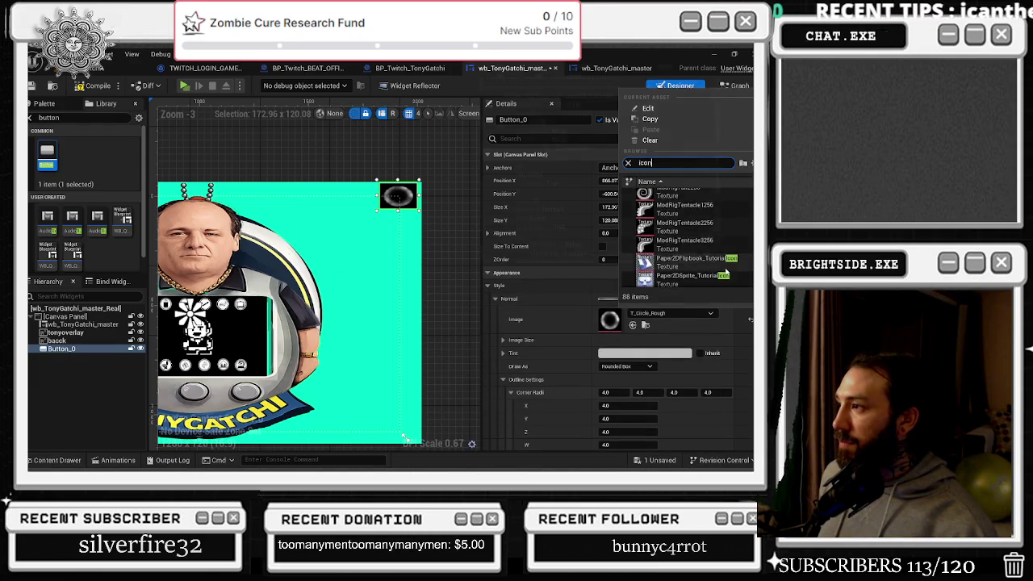
pyautogui.scroll(2, 724, 258)
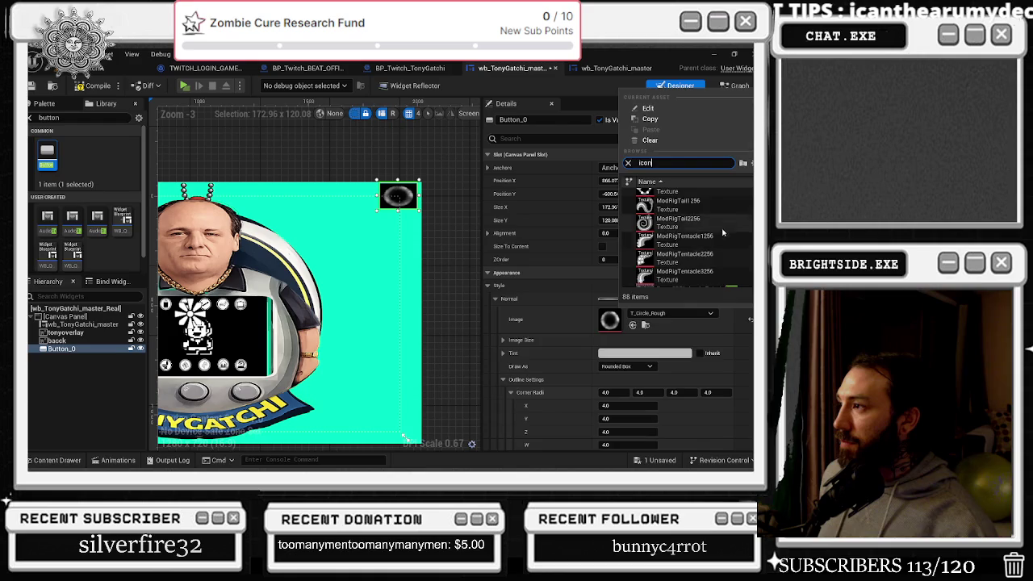
pyautogui.click(720, 225)
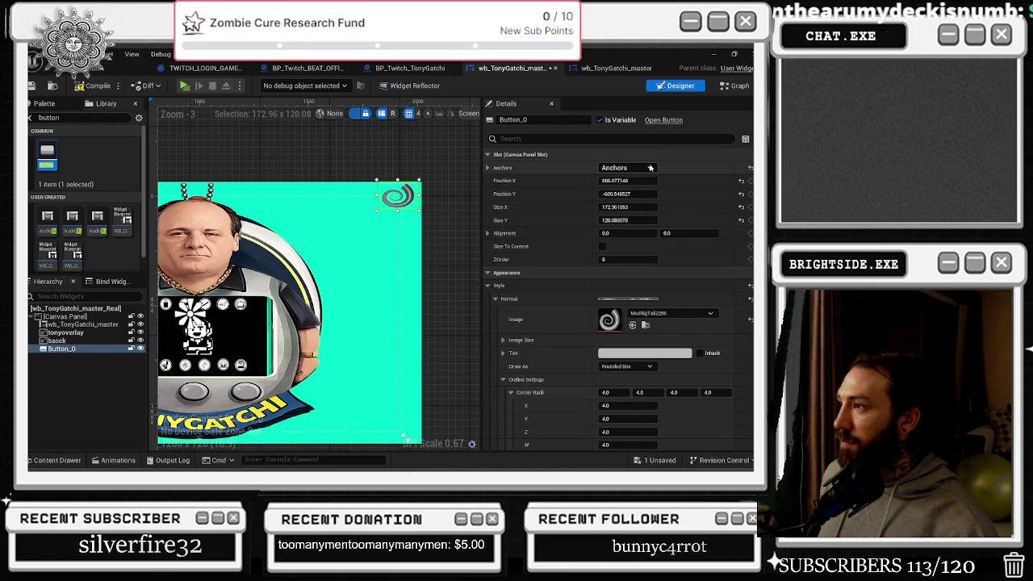
# Search the image picker for 'icon' and set the button image to the TargetIcon texture
pyautogui.click(661, 313)
pyautogui.scroll(-2, 694, 251)
pyautogui.scroll(-2, 694, 252)
pyautogui.scroll(-2, 694, 252)
pyautogui.write('icon')
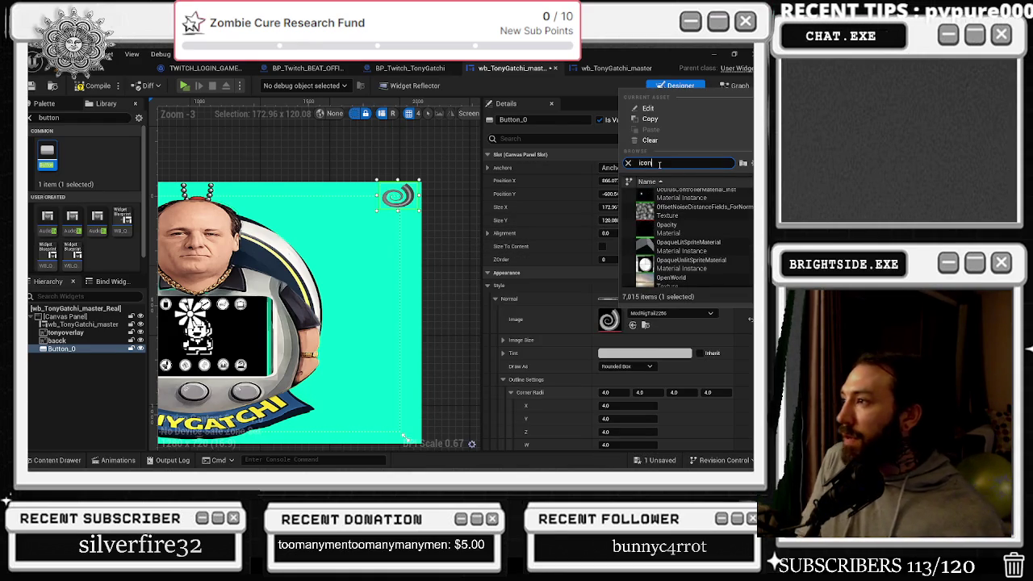
pyautogui.scroll(-3, 678, 230)
pyautogui.scroll(-3, 698, 247)
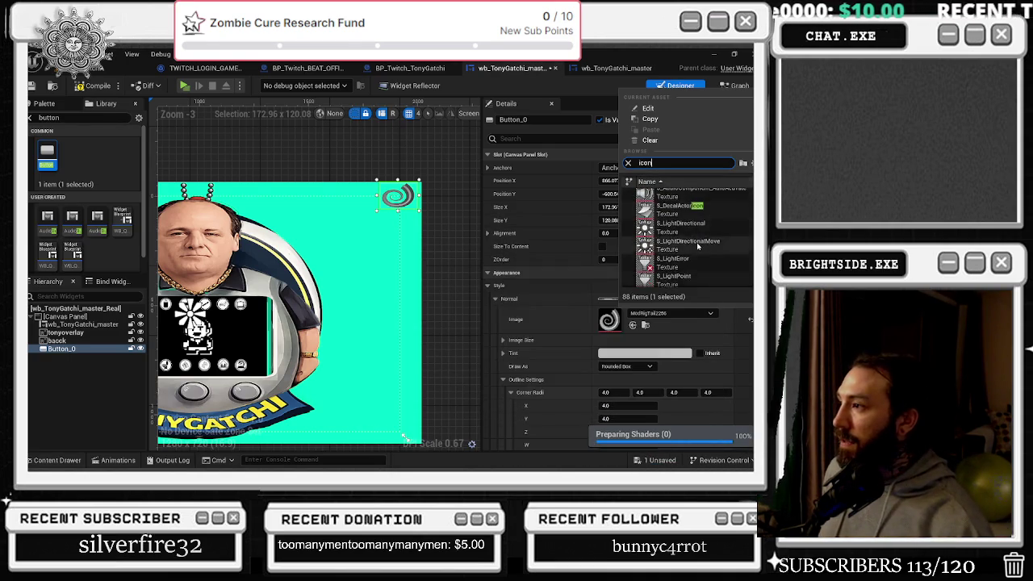
pyautogui.scroll(-5, 698, 247)
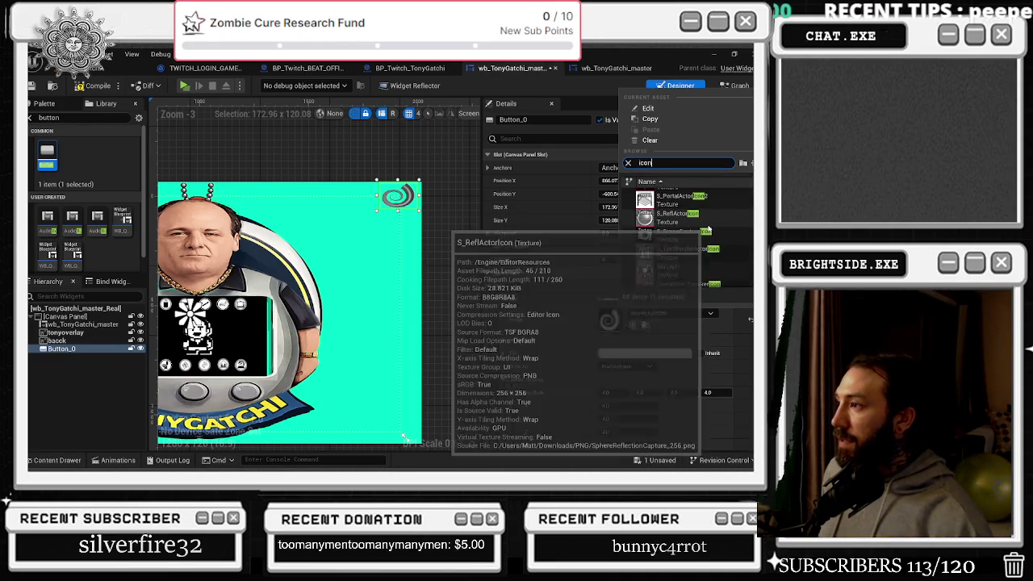
pyautogui.scroll(-5, 694, 242)
pyautogui.moveTo(682, 250)
pyautogui.scroll(-10, 682, 250)
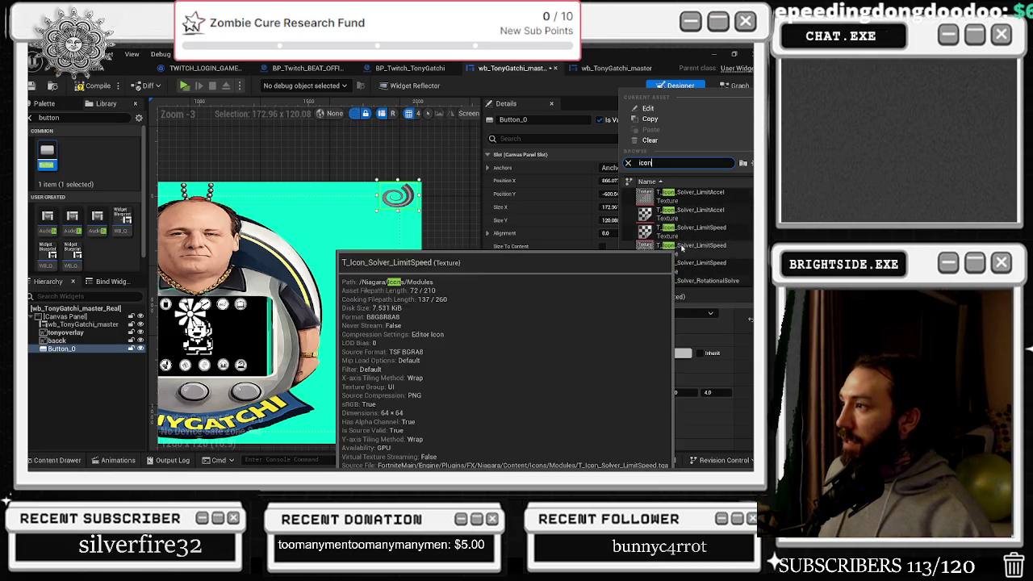
pyautogui.scroll(-5, 682, 250)
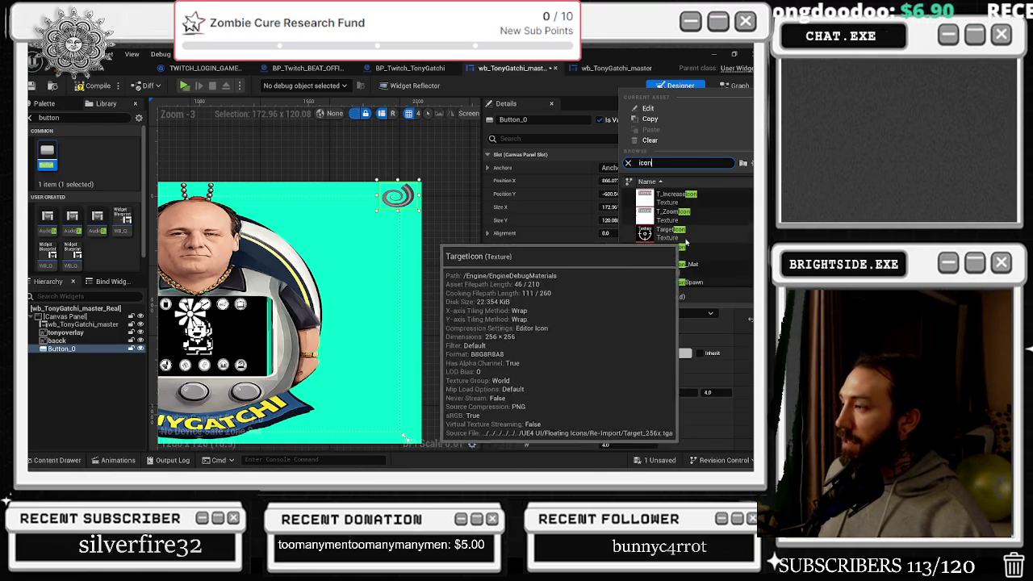
pyautogui.scroll(-2, 686, 242)
pyautogui.scroll(-2, 686, 240)
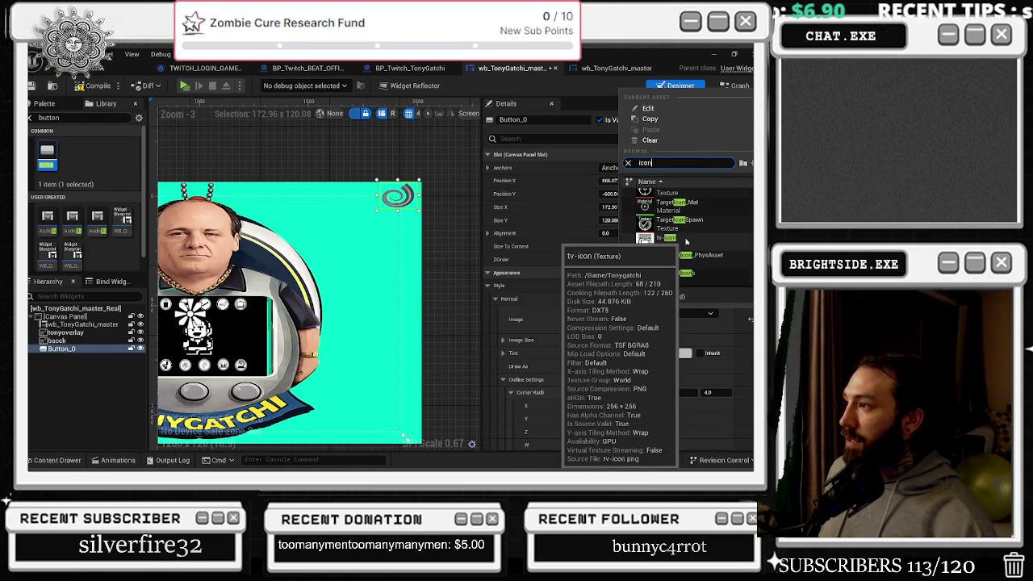
pyautogui.scroll(-2, 686, 240)
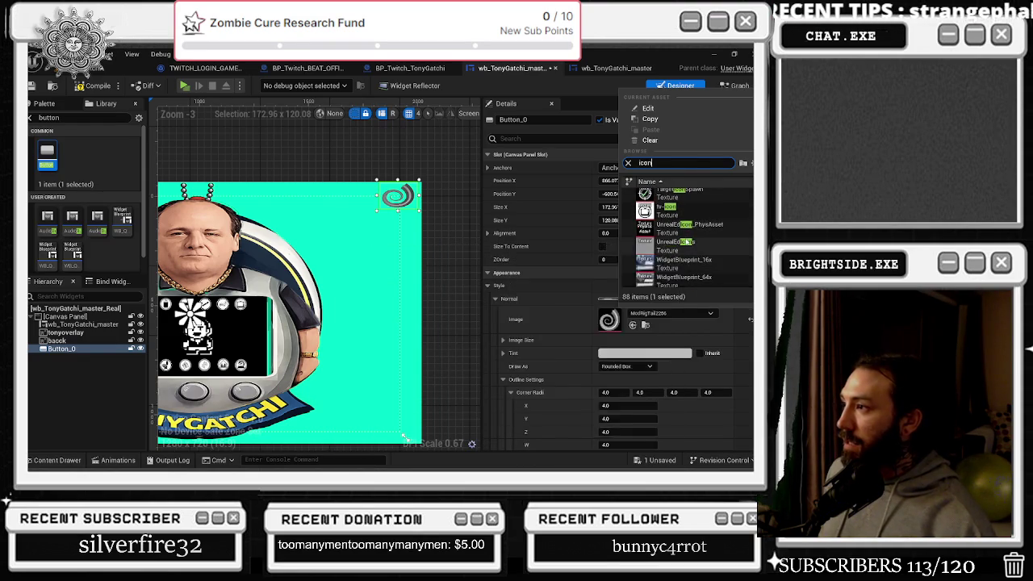
pyautogui.scroll(3, 683, 252)
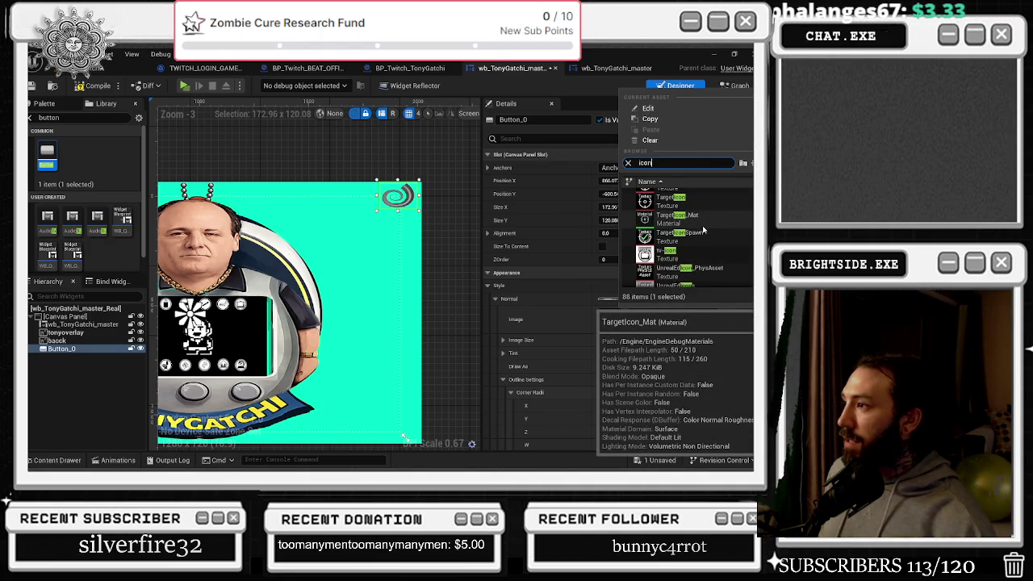
pyautogui.scroll(1, 702, 230)
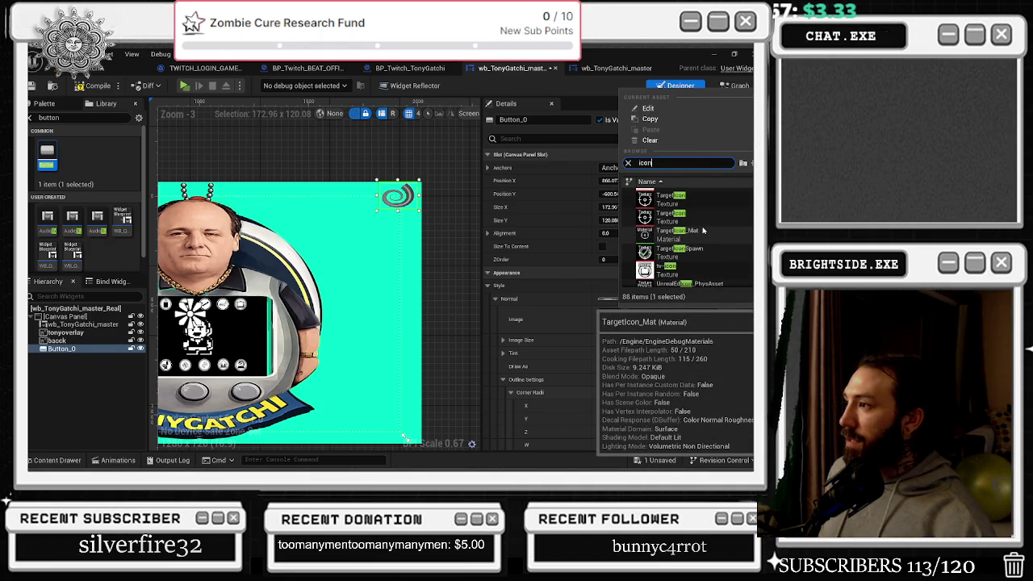
pyautogui.click(705, 218)
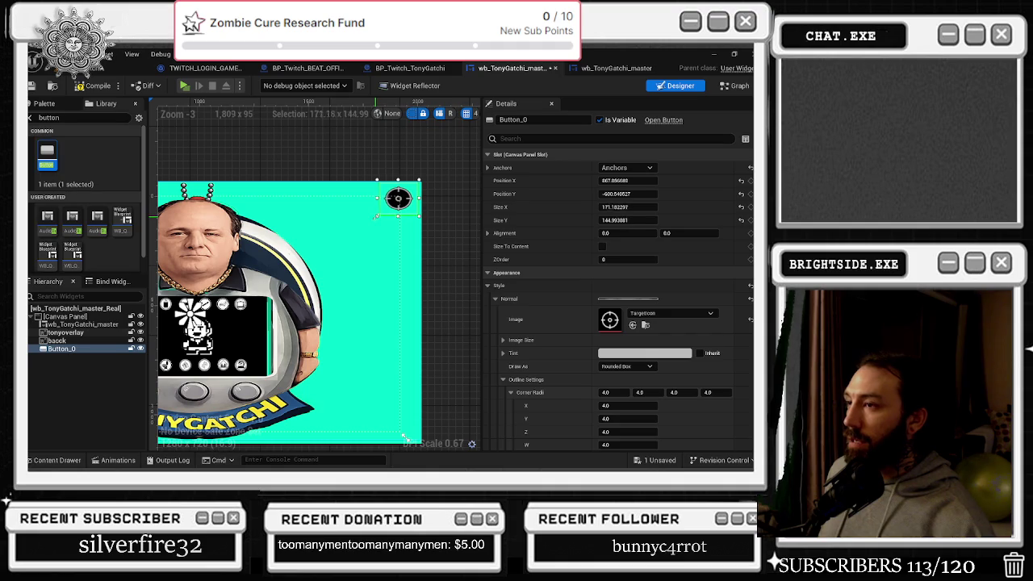
# Resize Button_0 on the canvas to about 187 × 166, leaving its anchors unchanged
pyautogui.moveTo(376, 217); pyautogui.dragTo(375, 219)
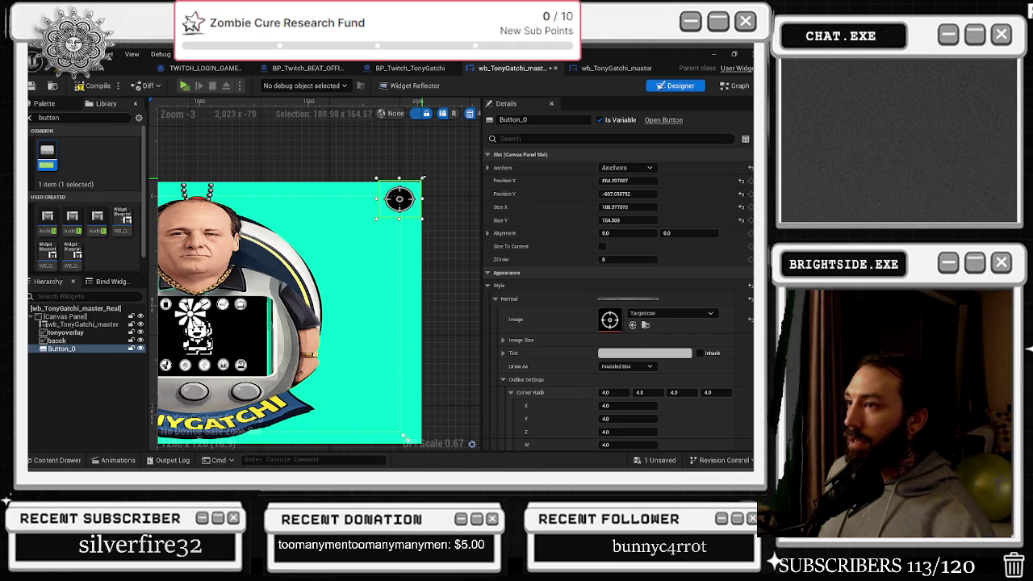
pyautogui.moveTo(422, 176); pyautogui.dragTo(421, 176)
pyautogui.click(627, 167)
pyautogui.click(649, 224)
# Scroll the Details panel down to Events and add an On Pressed event for Button_0
pyautogui.scroll(1, 338, 148)
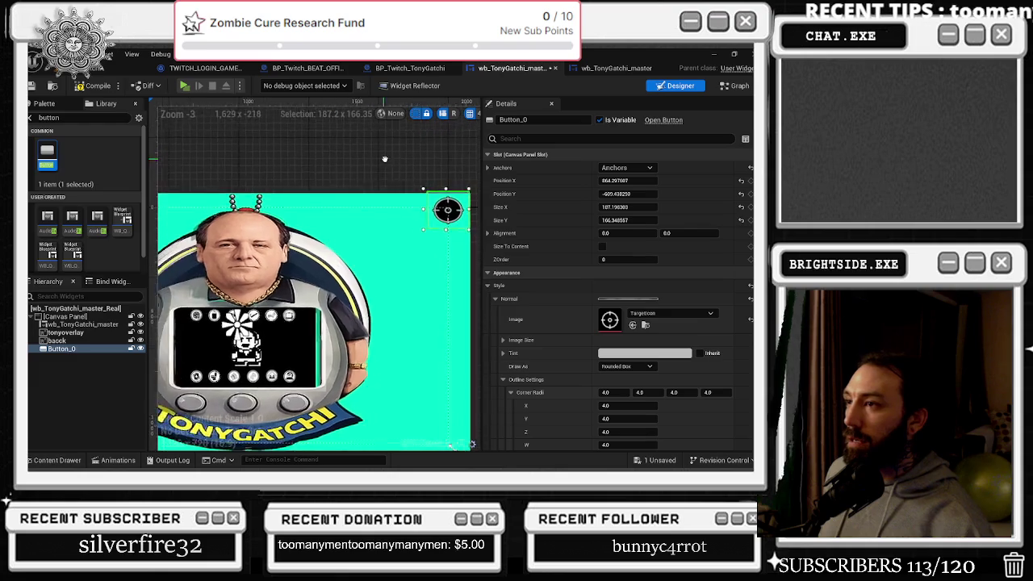
pyautogui.scroll(-1, 448, 174)
pyautogui.scroll(-2, 407, 170)
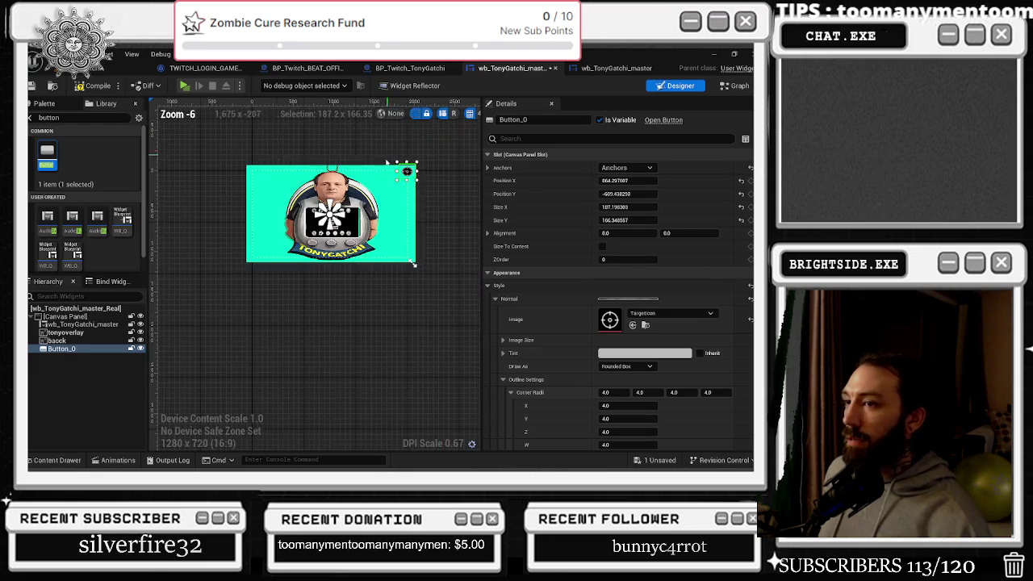
pyautogui.scroll(1, 405, 176)
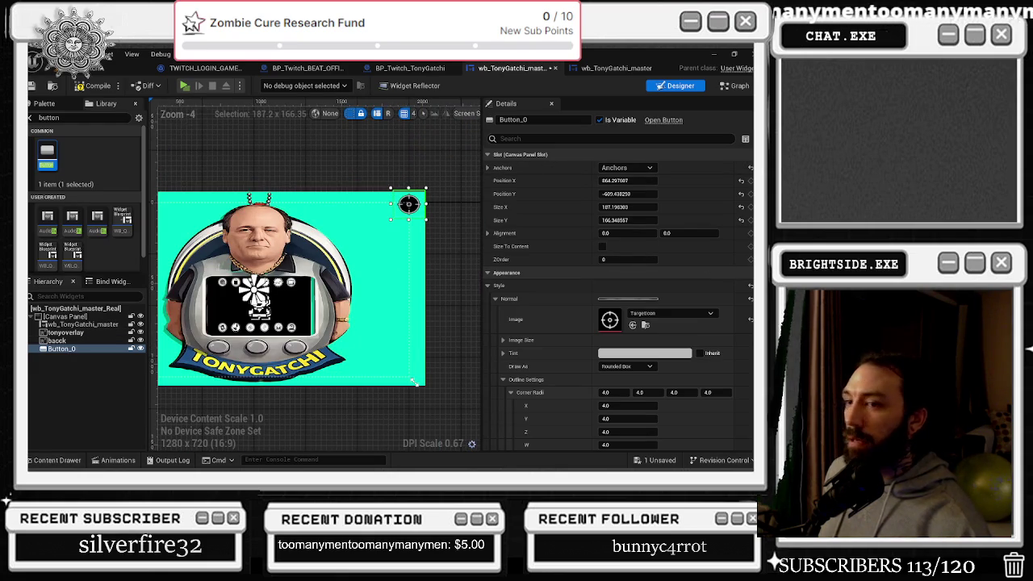
pyautogui.scroll(-10, 629, 363)
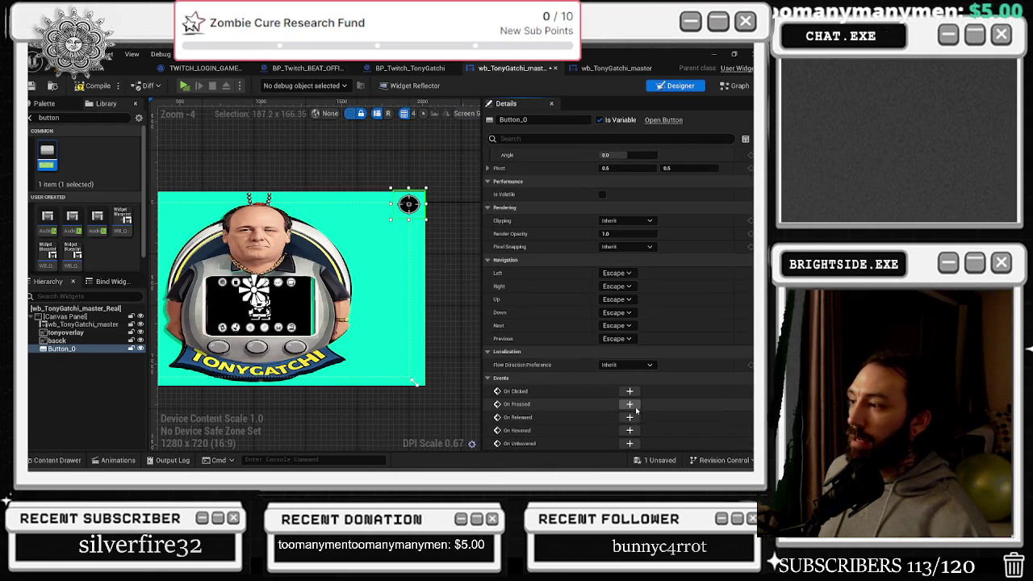
pyautogui.click(629, 403)
# Add an Open Level (by Name) node from the On Pressed event's exec pin
pyautogui.moveTo(419, 220)
pyautogui.mouseDown()
pyautogui.moveTo(265, 211)
pyautogui.moveTo(358, 236)
pyautogui.moveTo(457, 204)
pyautogui.mouseUp()
pyautogui.write('open level')
pyautogui.press('Return')
pyautogui.click(500, 285)
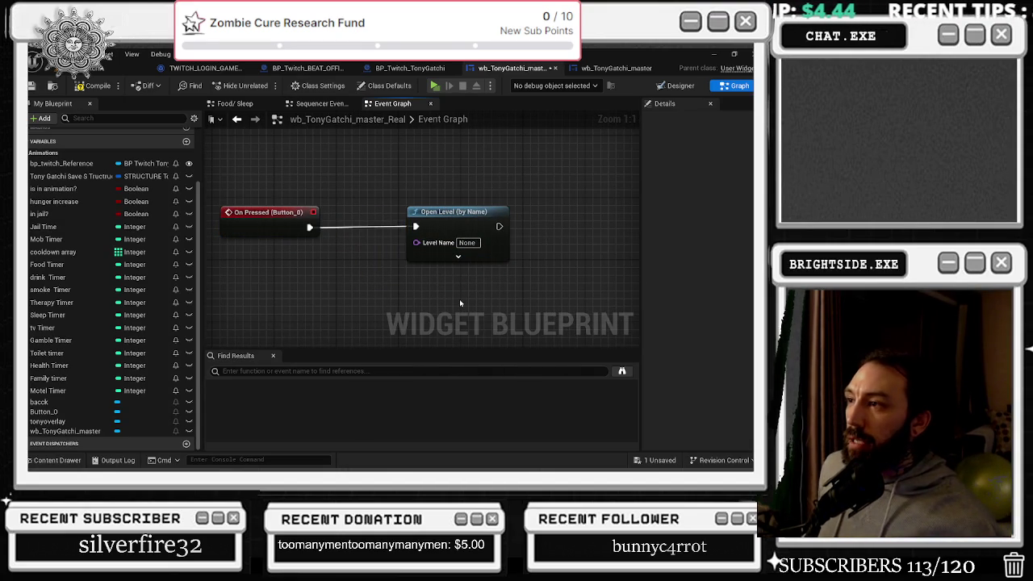
pyautogui.moveTo(363, 263); pyautogui.dragTo(338, 234)
# Add an Execute Console Command node below Open Level (by Name)
pyautogui.moveTo(283, 200); pyautogui.dragTo(343, 295)
pyautogui.write('server tran')
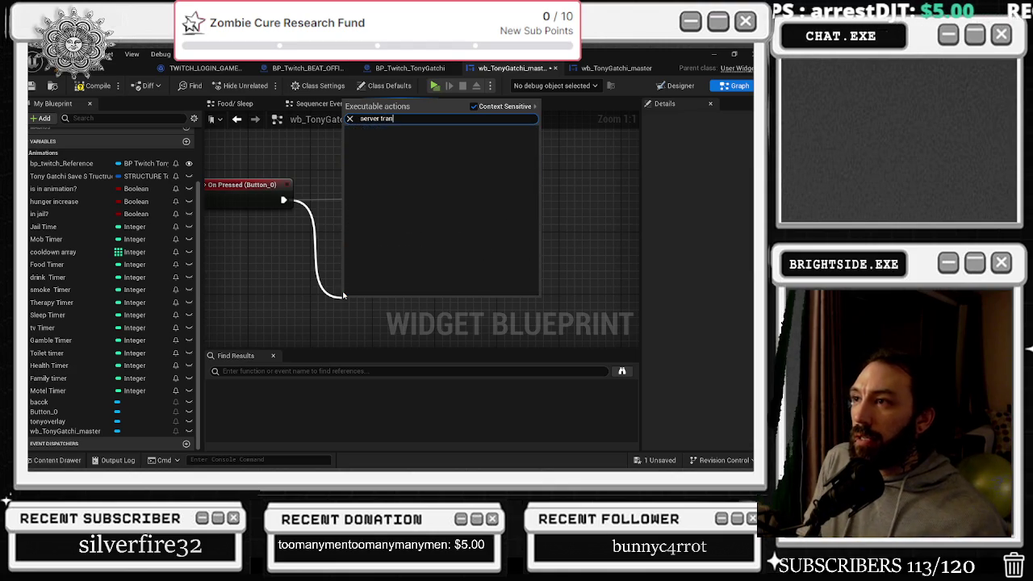
pyautogui.write('console command')
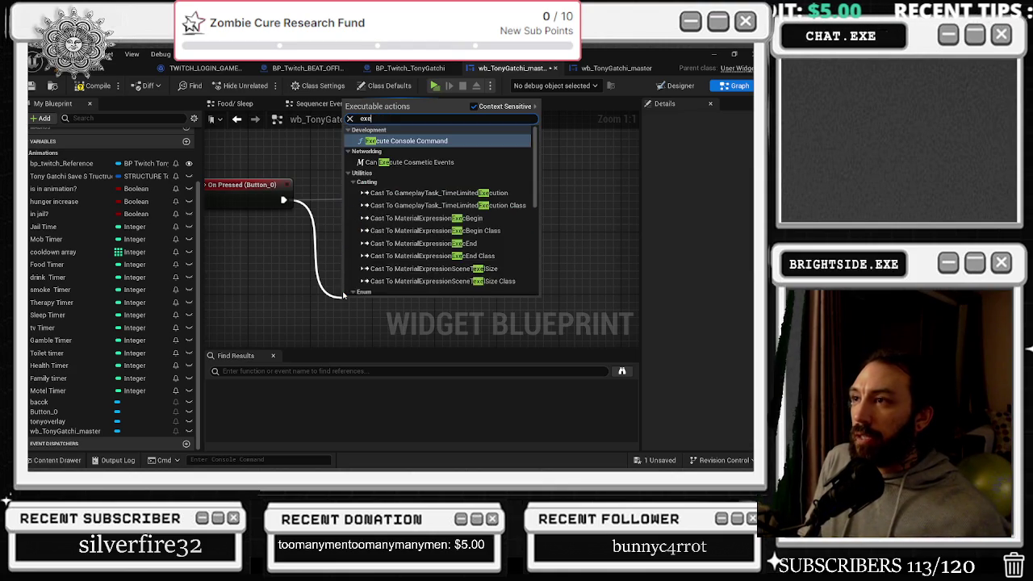
pyautogui.press('Return')
pyautogui.moveTo(381, 300); pyautogui.dragTo(398, 245)
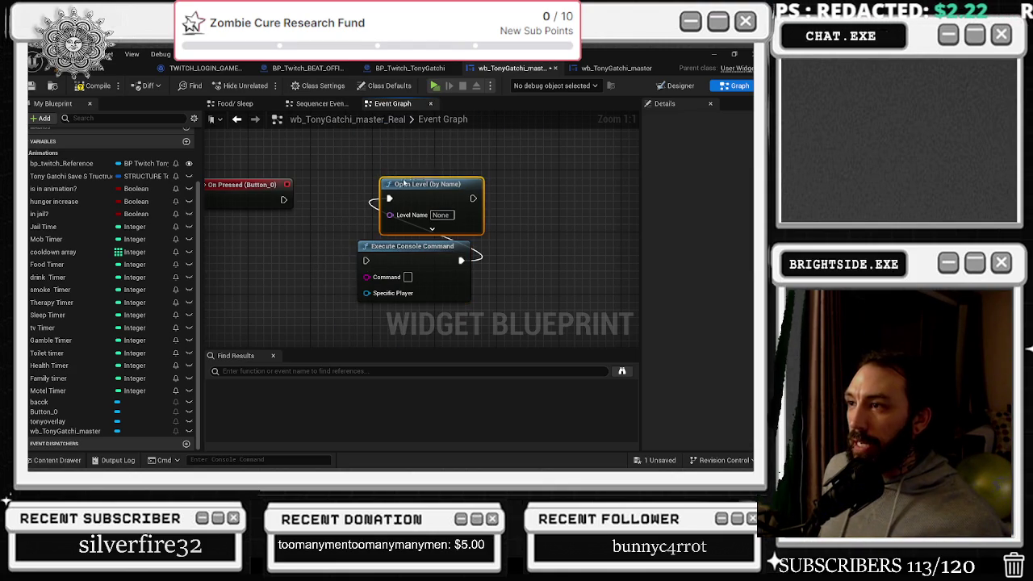
# Arrange the nodes, wire On Pressed into Open Level, and begin editing its Level Name
pyautogui.moveTo(274, 203)
pyautogui.mouseDown()
pyautogui.moveTo(378, 196)
pyautogui.moveTo(316, 204)
pyautogui.mouseUp()
pyautogui.moveTo(322, 199)
pyautogui.mouseDown()
pyautogui.moveTo(334, 211)
pyautogui.moveTo(394, 200)
pyautogui.mouseUp()
pyautogui.moveTo(460, 263); pyautogui.dragTo(467, 263)
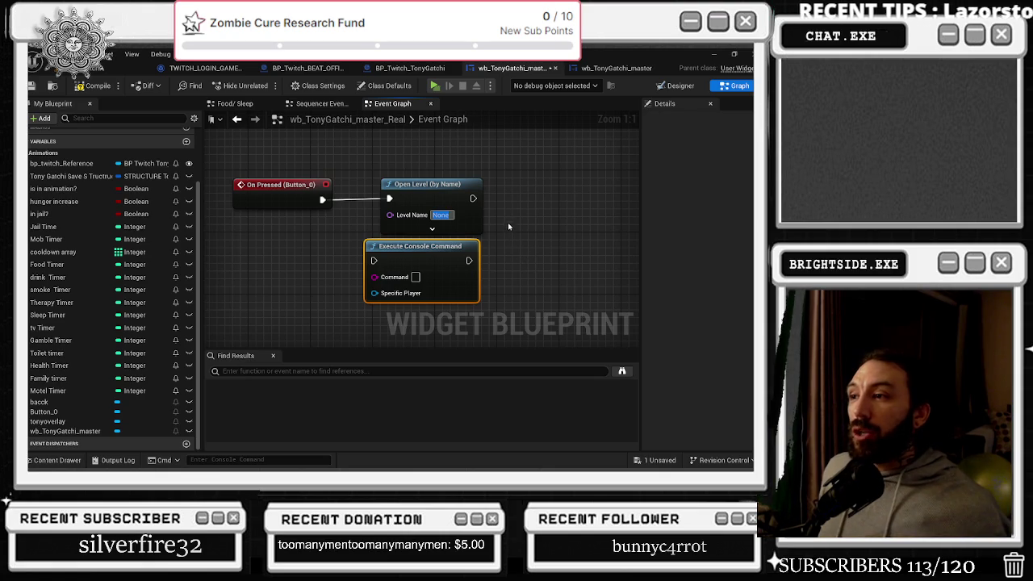
pyautogui.moveTo(418, 251); pyautogui.dragTo(434, 251)
pyautogui.moveTo(274, 165)
pyautogui.mouseDown()
pyautogui.moveTo(464, 222)
pyautogui.moveTo(438, 205)
pyautogui.moveTo(438, 190)
pyautogui.mouseUp()
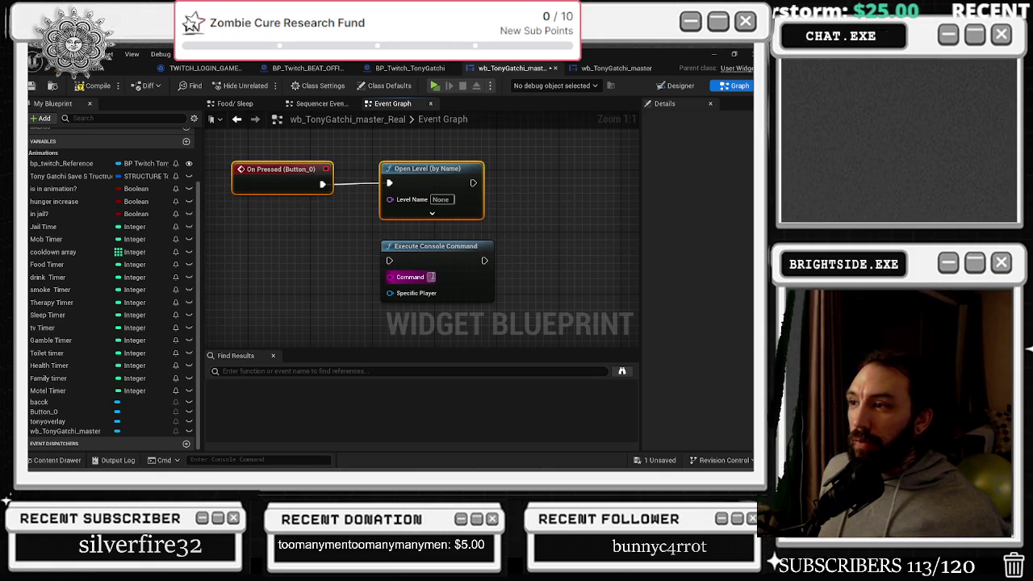
pyautogui.click(440, 199)
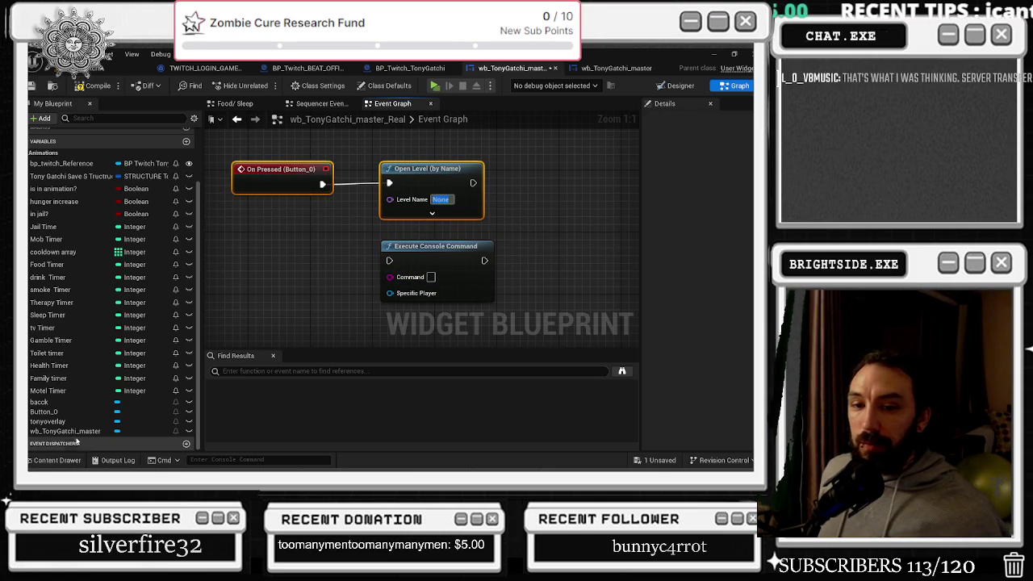
pyautogui.click(57, 460)
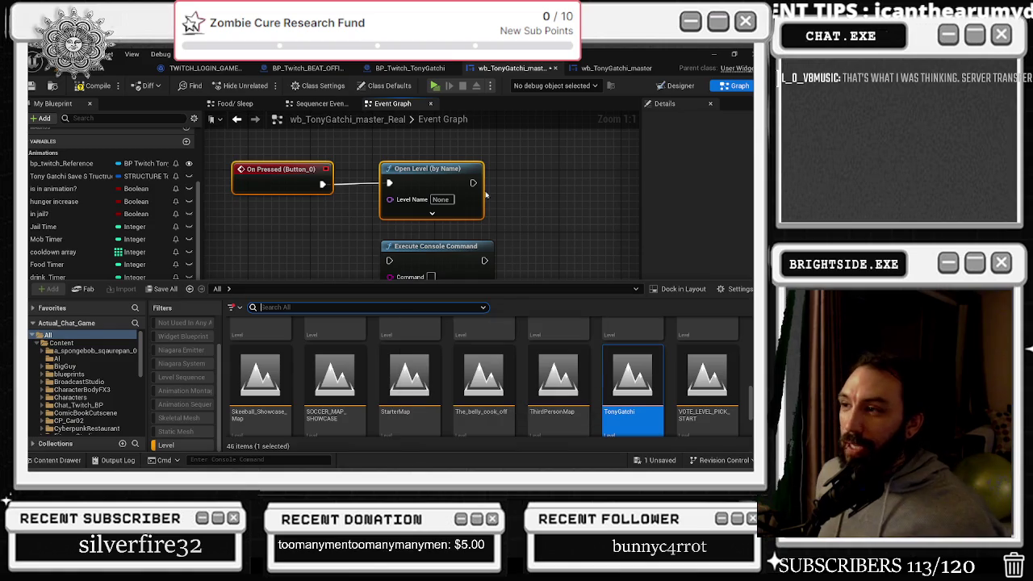
pyautogui.click(714, 53)
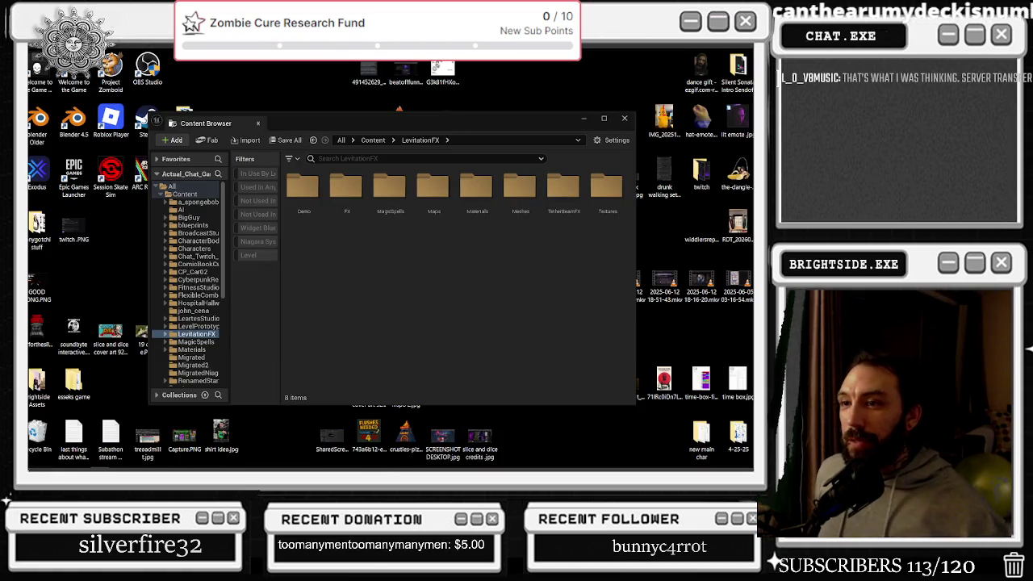
pyautogui.moveTo(30, 447)
pyautogui.click(63, 461)
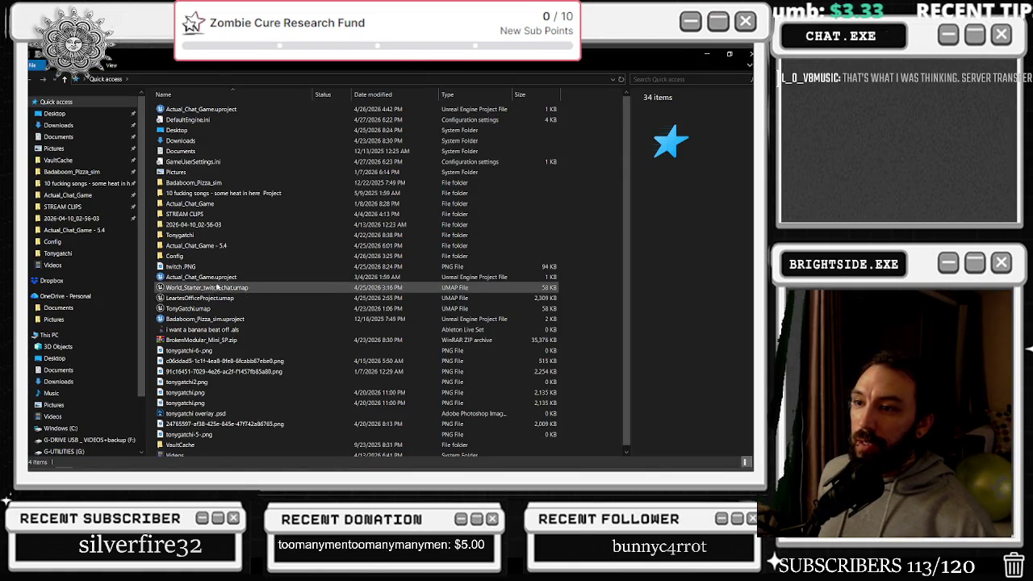
pyautogui.click(212, 320)
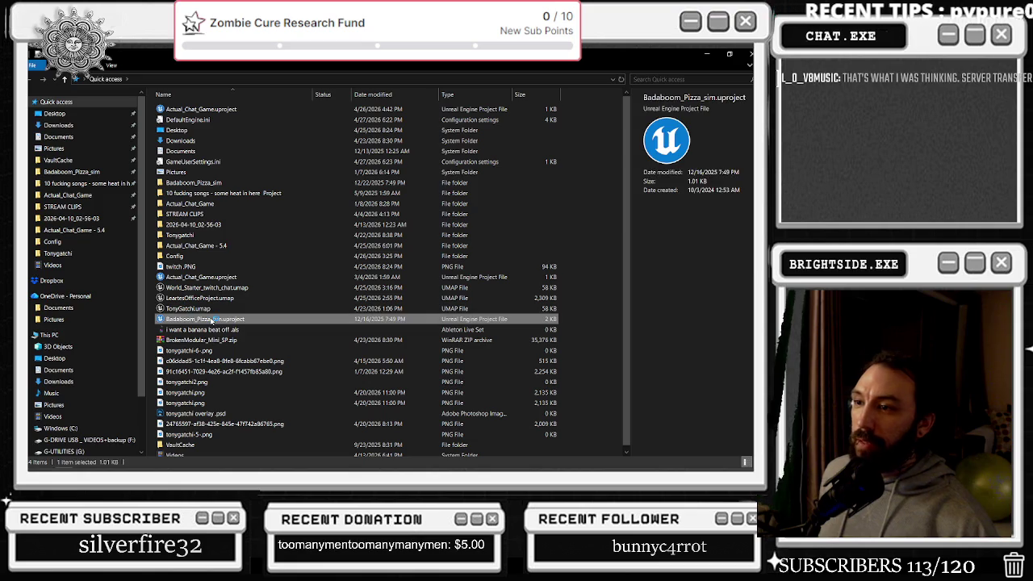
pyautogui.press('Return')
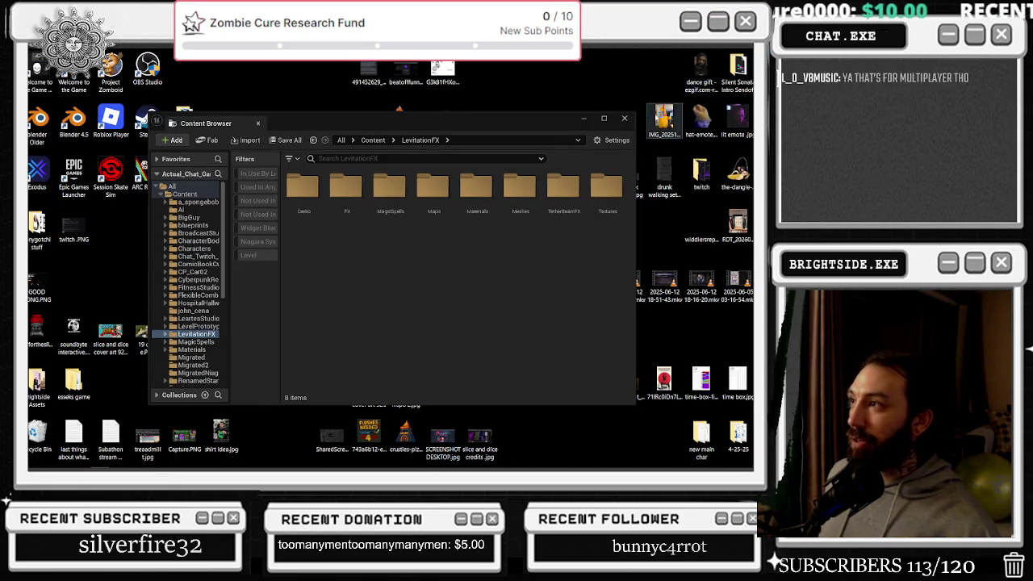
pyautogui.click(625, 119)
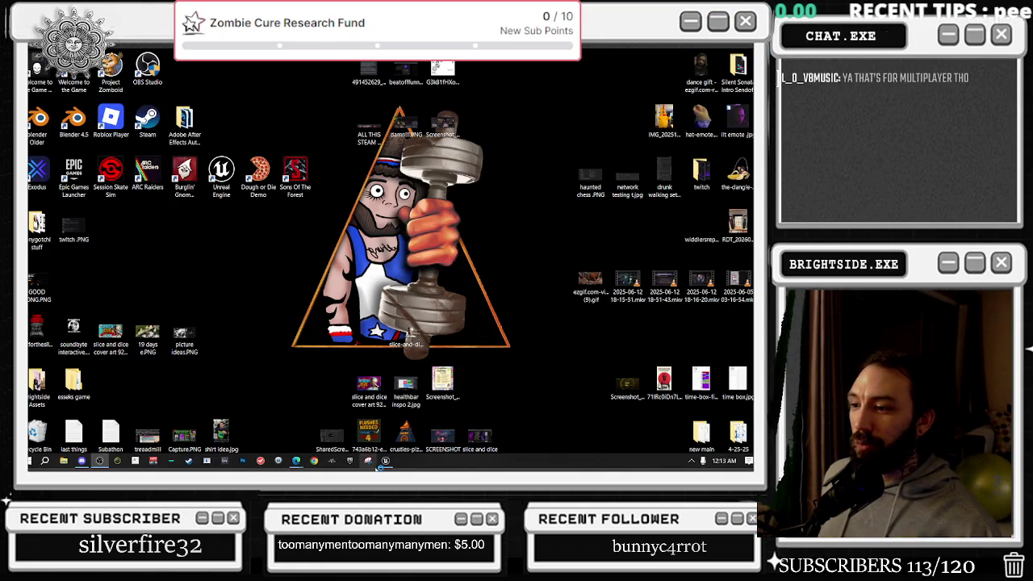
pyautogui.click(385, 461)
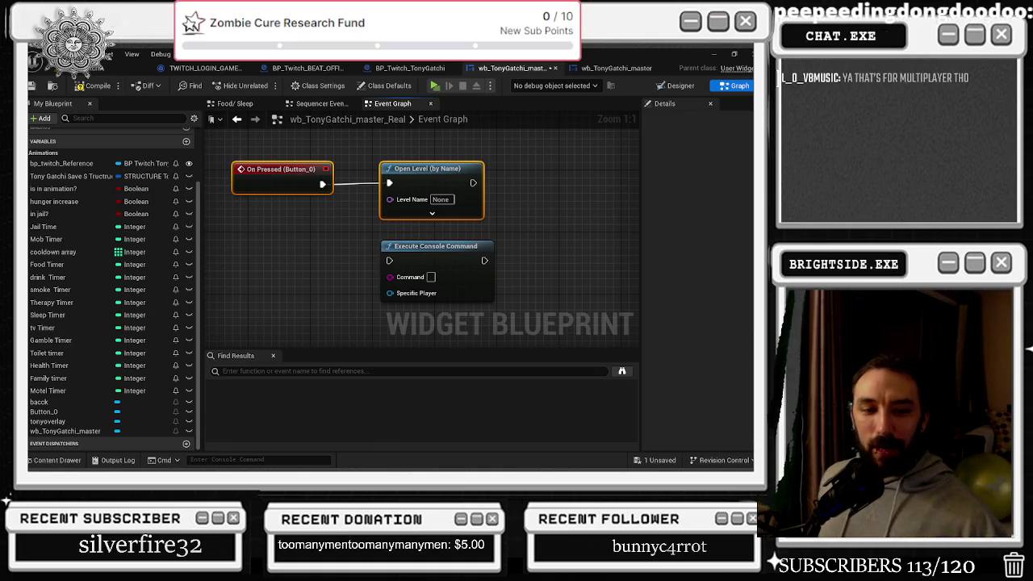
# Switch to the Chrome window showing the TwitchWorks Local Login page
pyautogui.hotkey('alt', 'Tab')
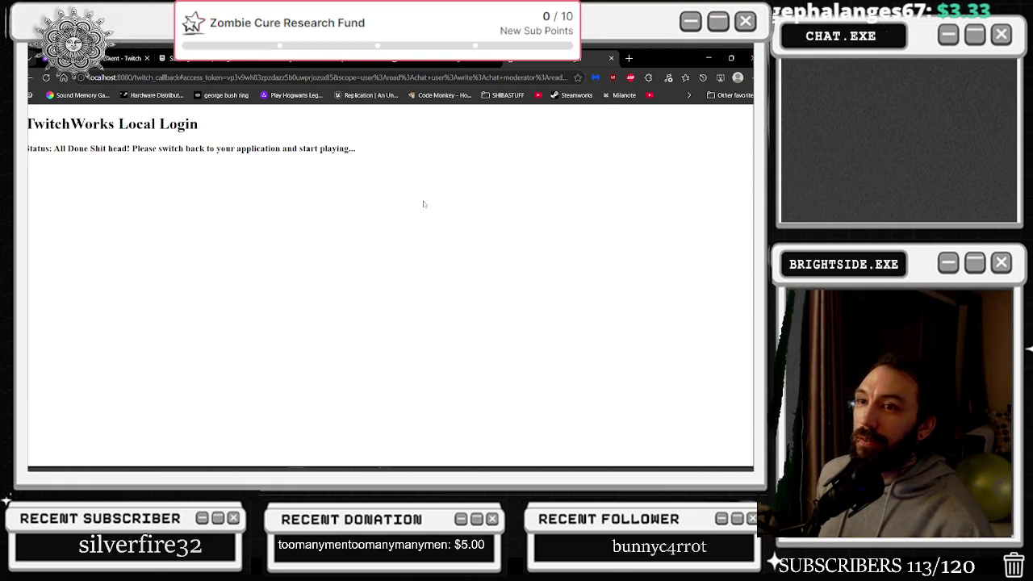
# Select the TwitchWorks login status message, then minimize Chrome to return to Unreal
pyautogui.moveTo(170, 150); pyautogui.dragTo(359, 174)
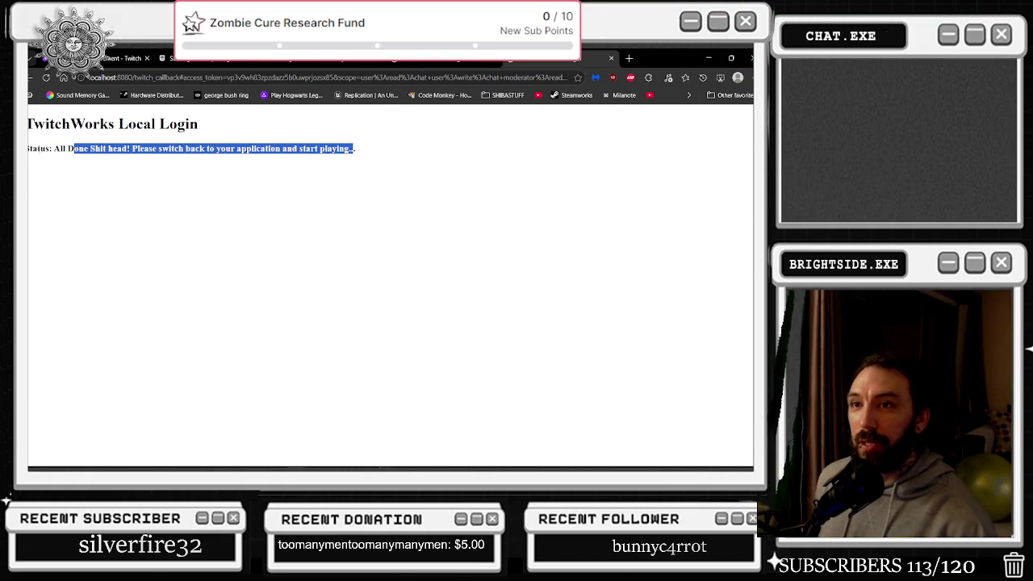
pyautogui.moveTo(30, 148); pyautogui.dragTo(264, 150)
pyautogui.moveTo(355, 148); pyautogui.dragTo(352, 149)
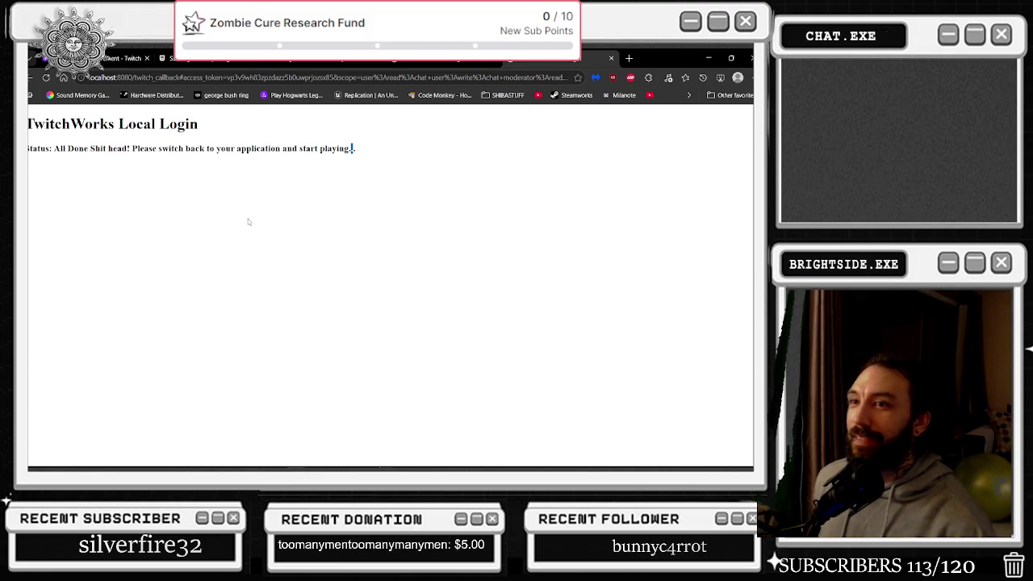
pyautogui.click(708, 58)
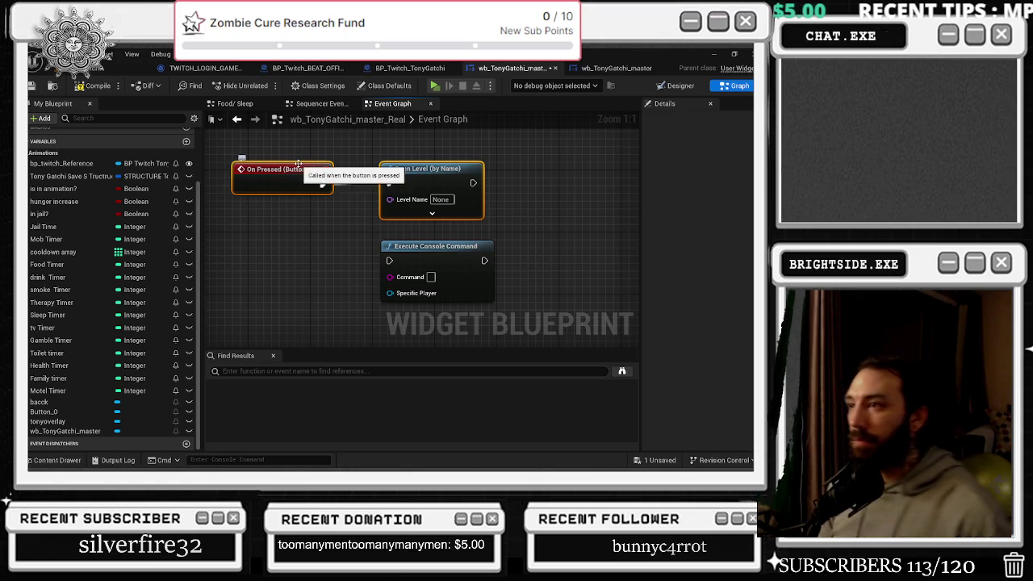
# Set Open Level's Level Name to World_Starter_twitch_chat and switch to the BP_Twitch_TonyGatchi tab
pyautogui.click(55, 460)
pyautogui.scroll(-5, 330, 367)
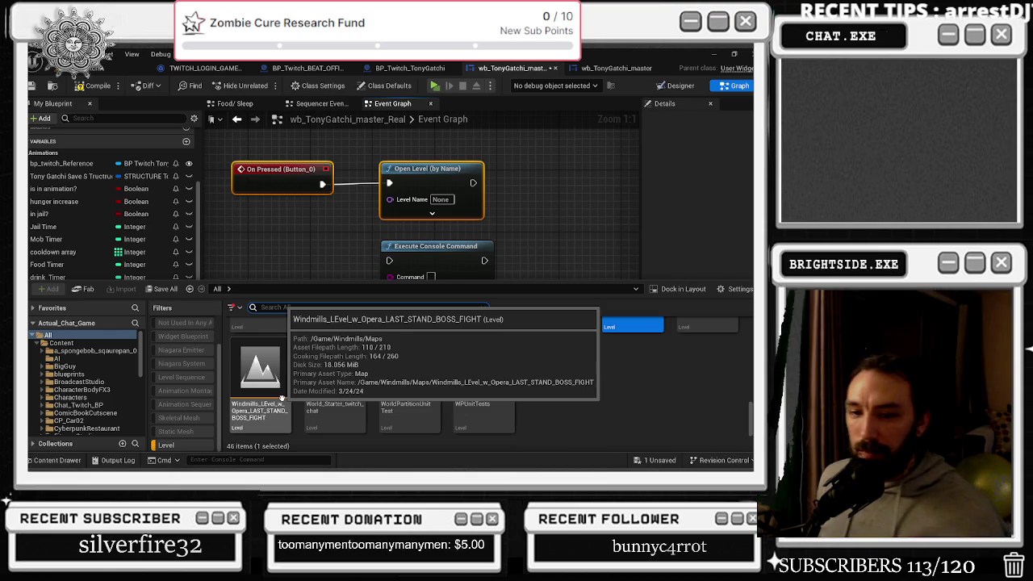
pyautogui.click(281, 398)
pyautogui.click(335, 383)
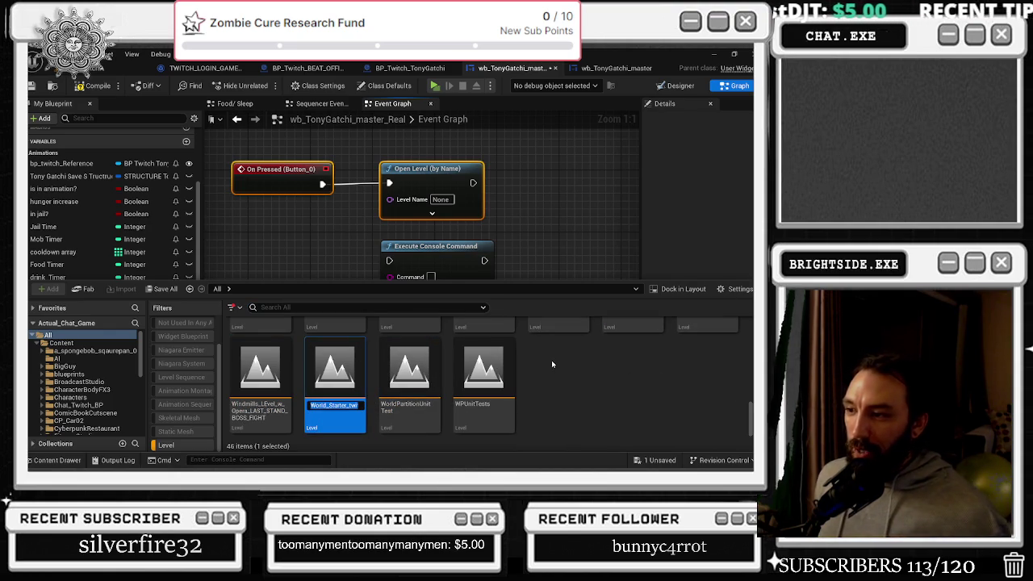
pyautogui.click(420, 380)
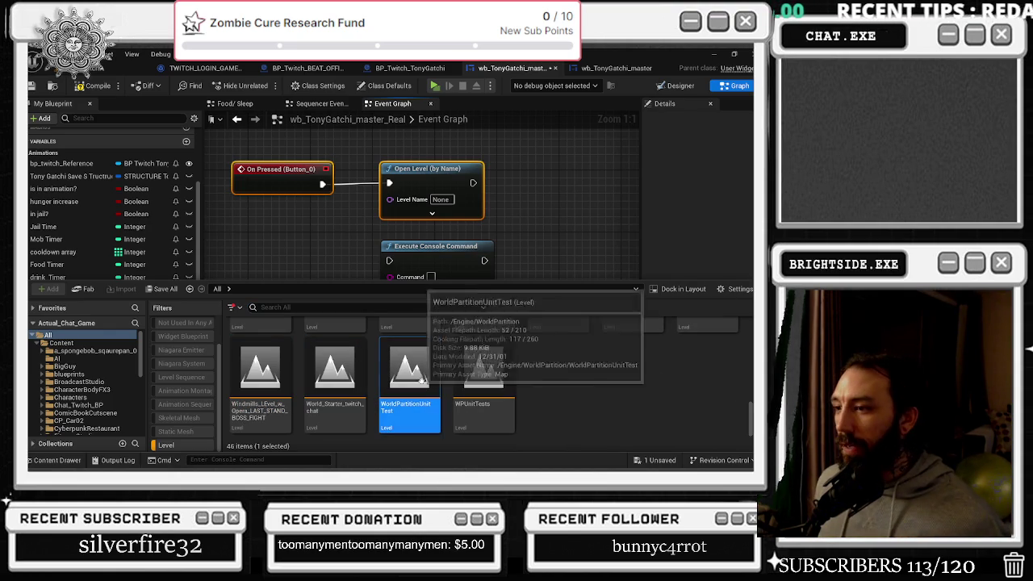
pyautogui.click(440, 200)
pyautogui.write('World_Starter_twitch_chat')
pyautogui.press('Return')
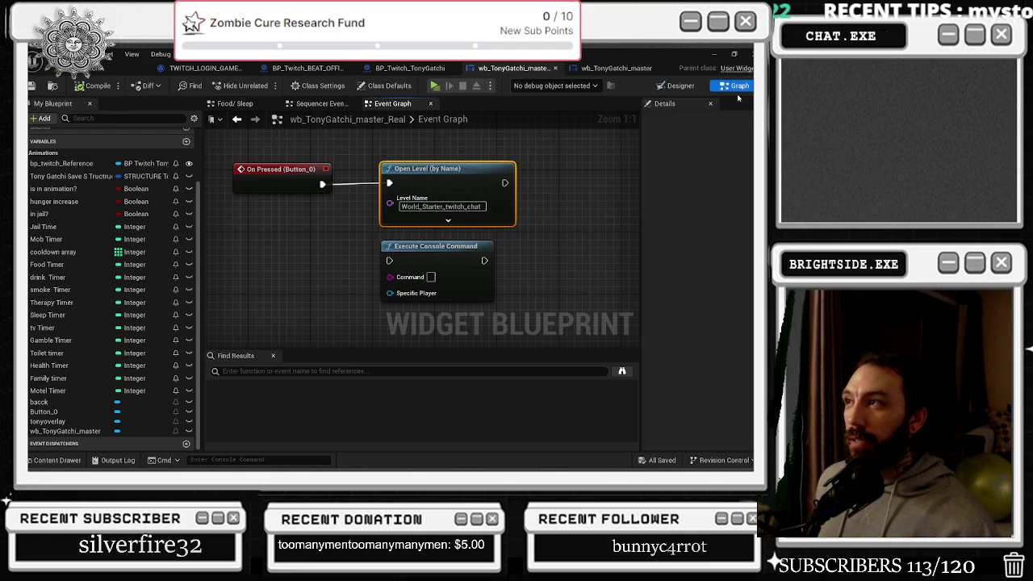
pyautogui.click(616, 68)
pyautogui.click(419, 67)
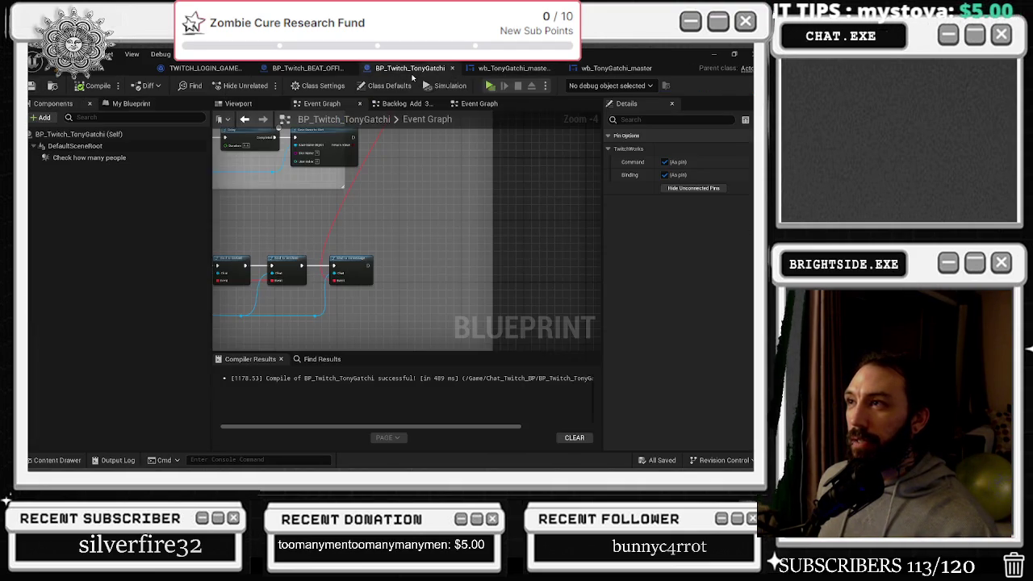
# Select the Bind to OnMessage node and save the BP_Twitch_TonyGatchi blueprint
pyautogui.scroll(2, 388, 238)
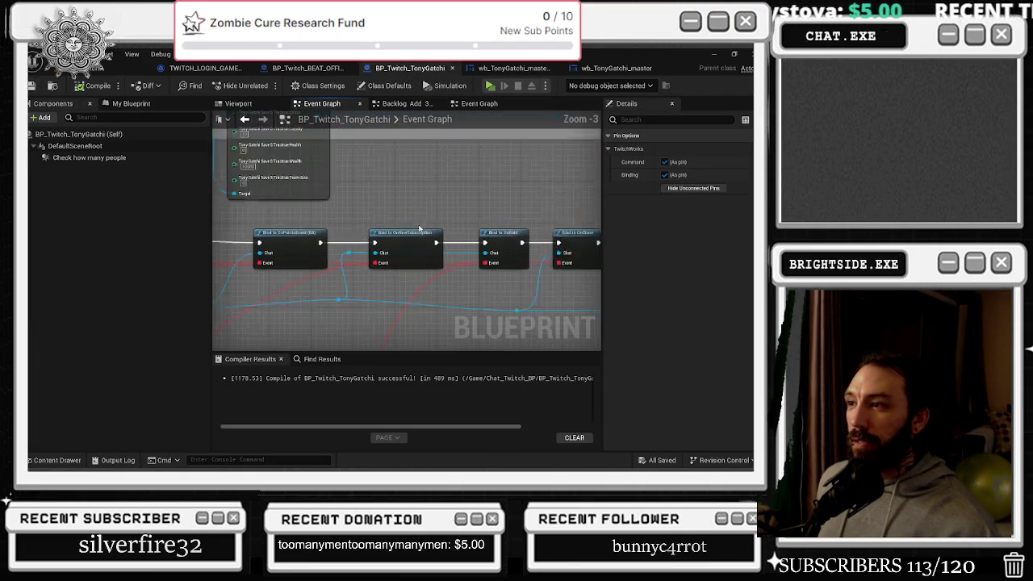
pyautogui.moveTo(408, 246); pyautogui.dragTo(347, 245)
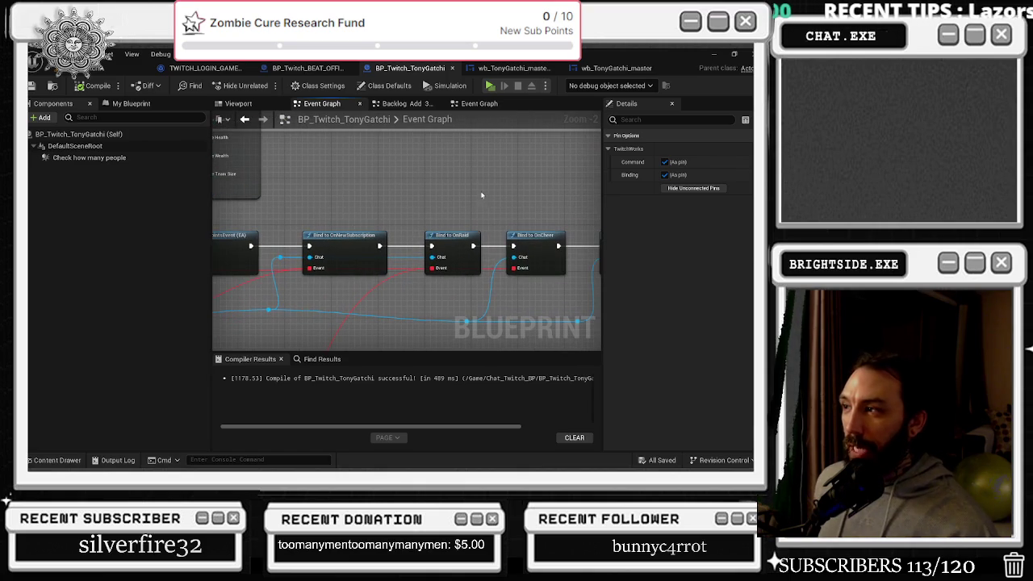
pyautogui.moveTo(501, 207); pyautogui.dragTo(296, 215)
pyautogui.click(423, 246)
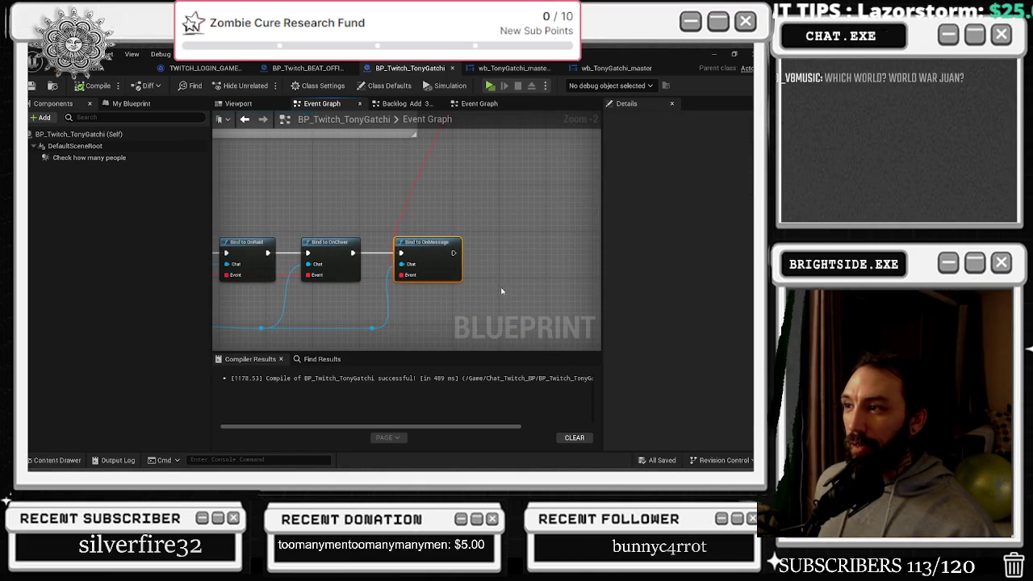
pyautogui.click(33, 85)
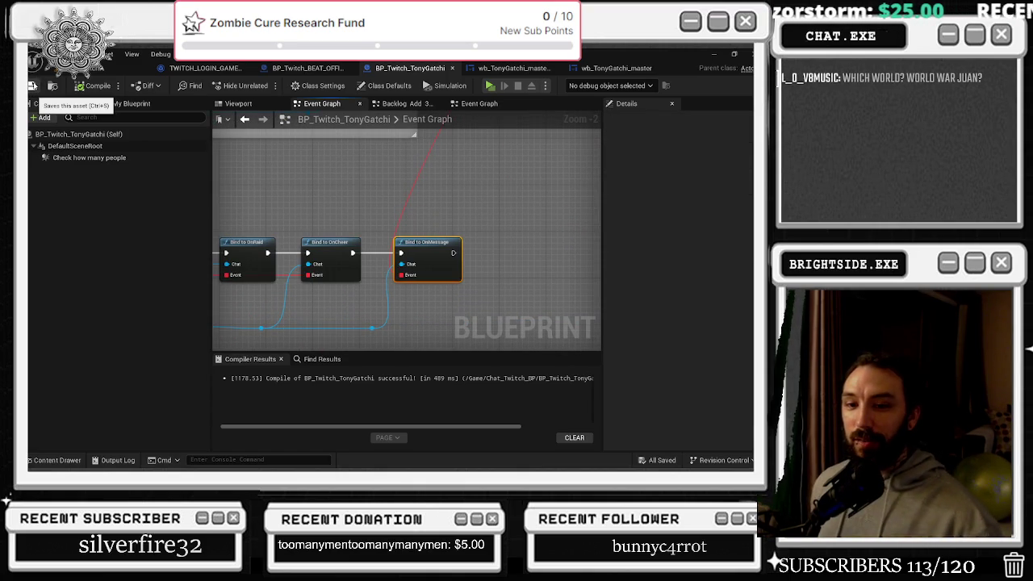
# Move the Print String node further right in the Event Graph
pyautogui.scroll(-4, 529, 201)
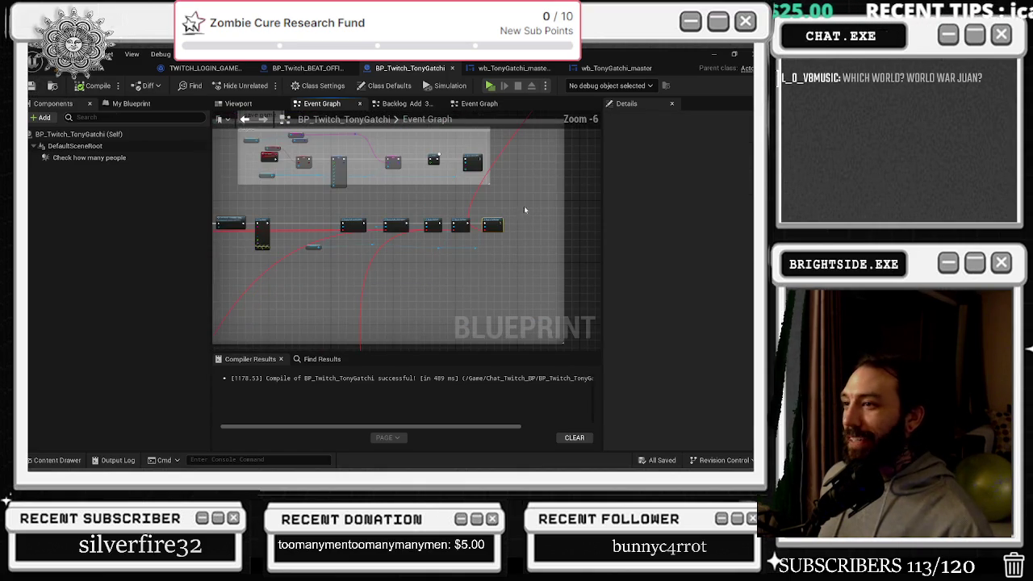
pyautogui.scroll(-1, 536, 195)
pyautogui.scroll(3, 516, 214)
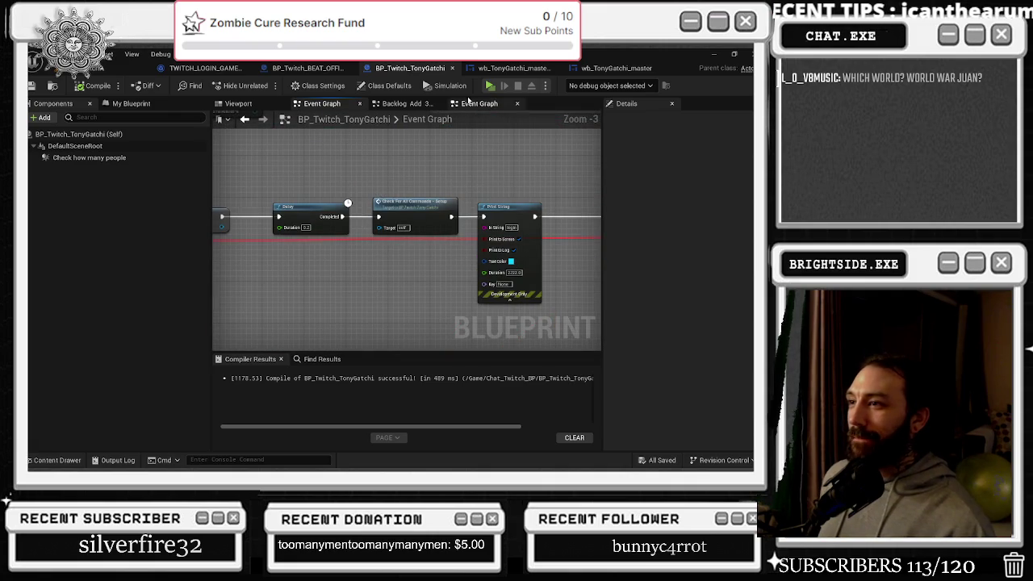
pyautogui.moveTo(436, 127); pyautogui.dragTo(299, 125)
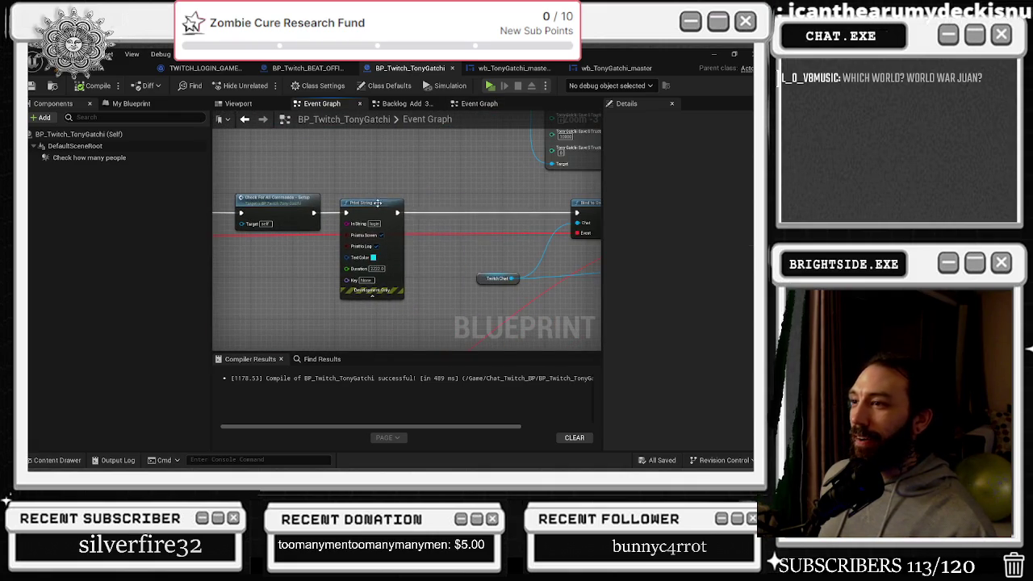
pyautogui.moveTo(380, 207); pyautogui.dragTo(433, 203)
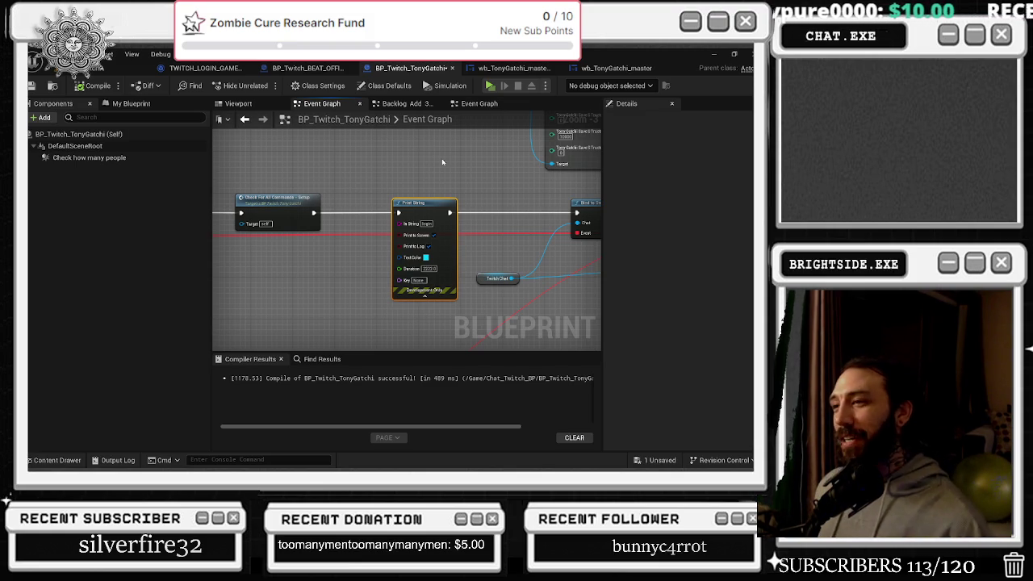
# Nudge the Twitch Chat node, move Check For All Commands right, and return to Actual_Chat_Game
pyautogui.moveTo(475, 218); pyautogui.dragTo(327, 220)
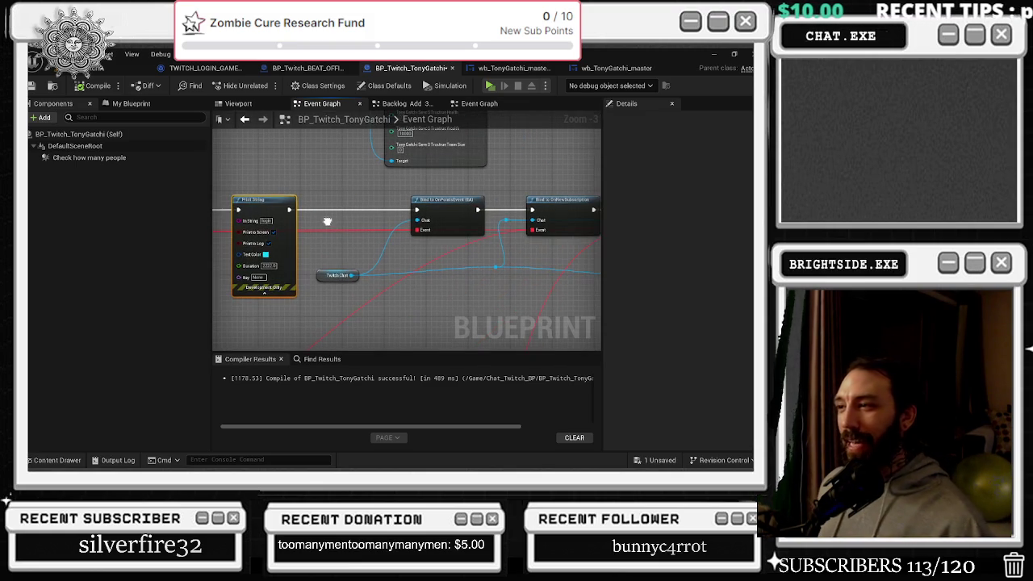
pyautogui.click(330, 278)
pyautogui.moveTo(331, 280); pyautogui.dragTo(351, 274)
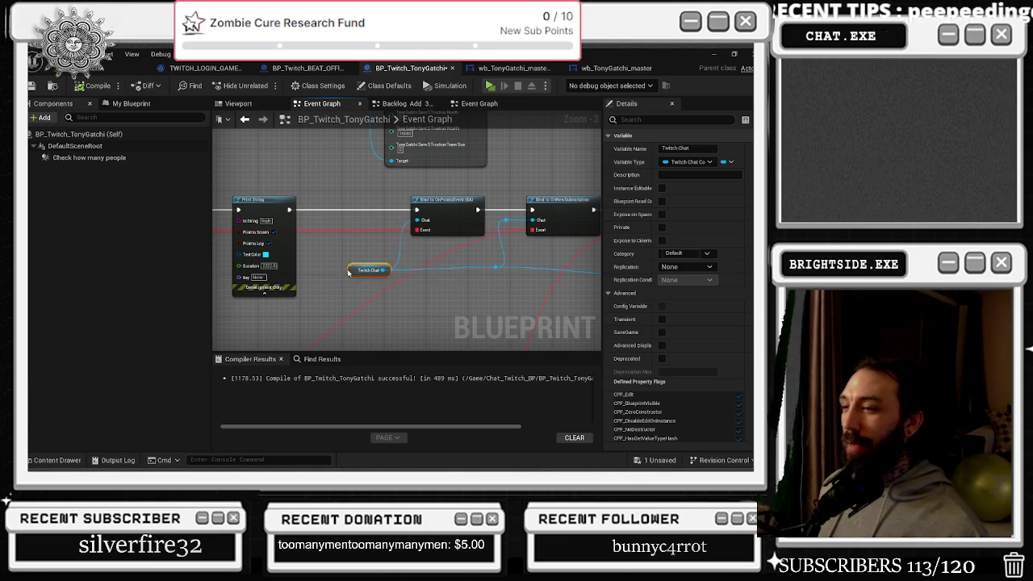
pyautogui.moveTo(280, 198)
pyautogui.mouseDown()
pyautogui.moveTo(494, 178)
pyautogui.moveTo(546, 198)
pyautogui.mouseUp()
pyautogui.moveTo(333, 198)
pyautogui.mouseDown()
pyautogui.moveTo(379, 188)
pyautogui.moveTo(380, 197)
pyautogui.mouseUp()
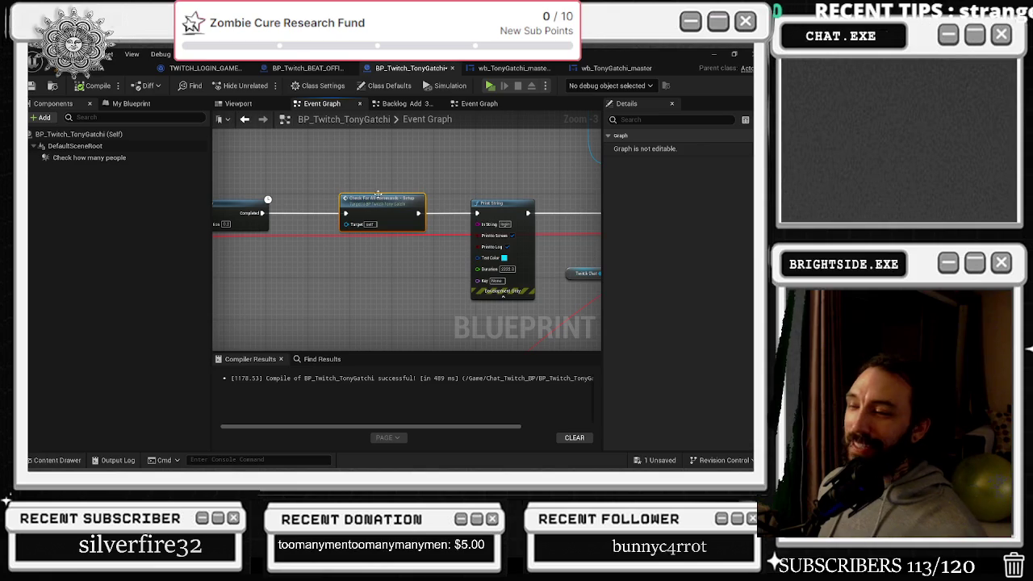
pyautogui.scroll(-2, 392, 282)
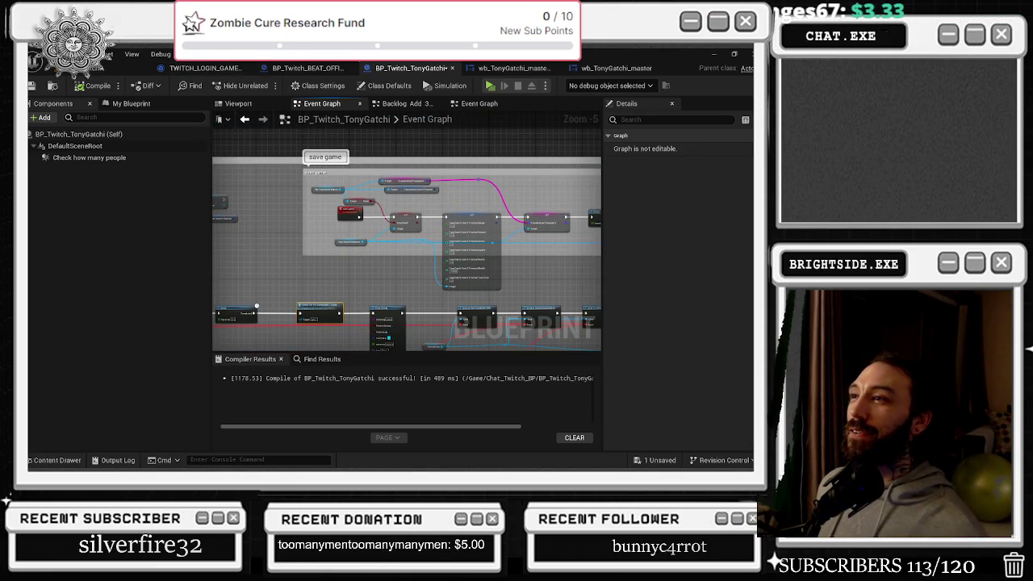
pyautogui.scroll(3, 420, 240)
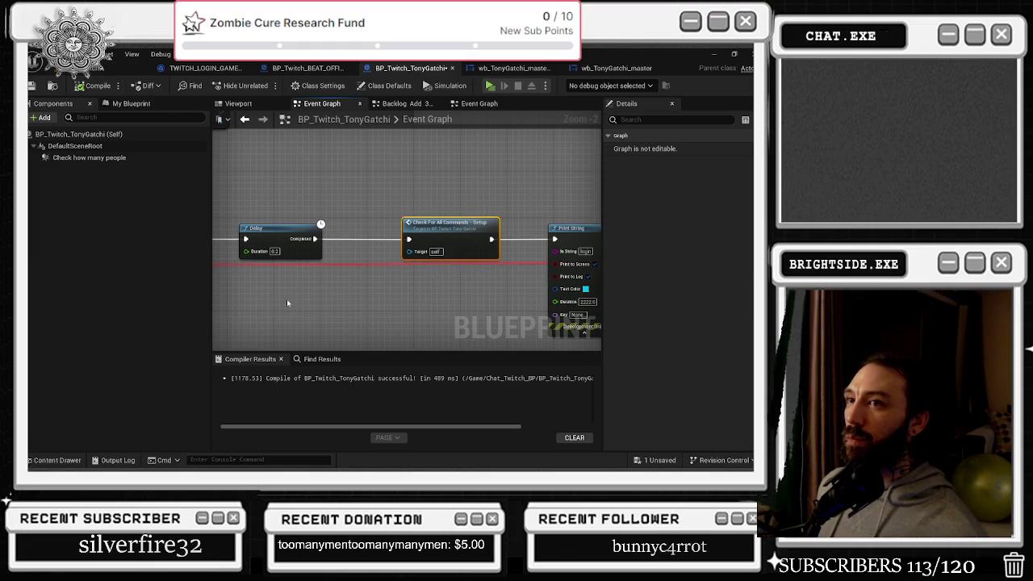
pyautogui.click(121, 68)
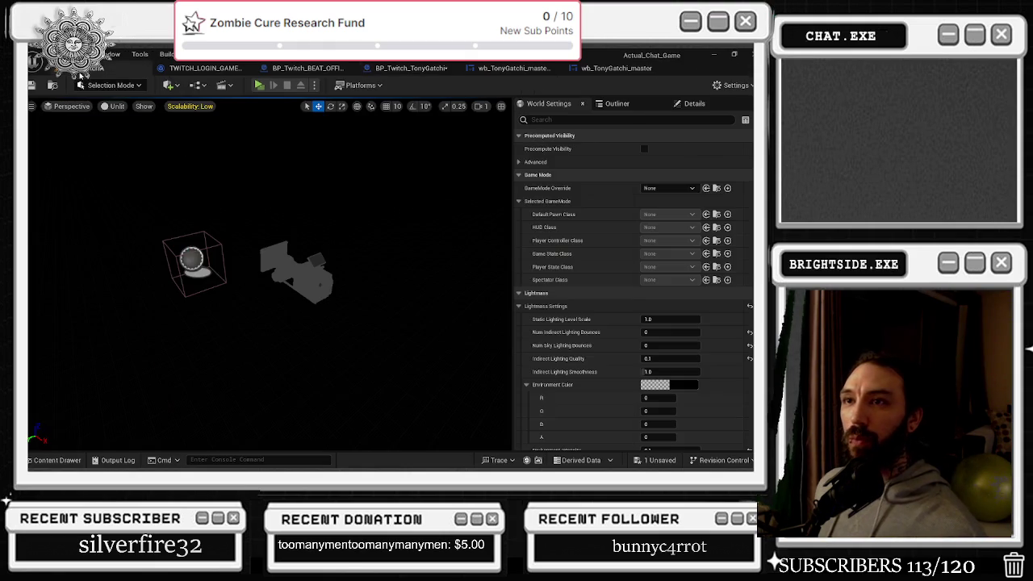
# Play the level and finish the Twitch login in the browser, returning to the game
pyautogui.click(259, 85)
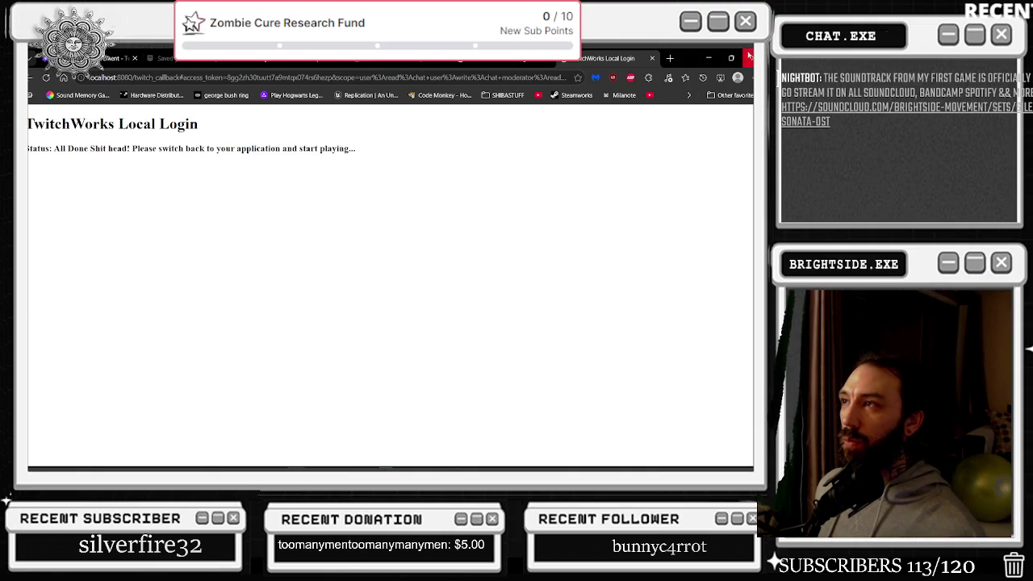
pyautogui.click(709, 58)
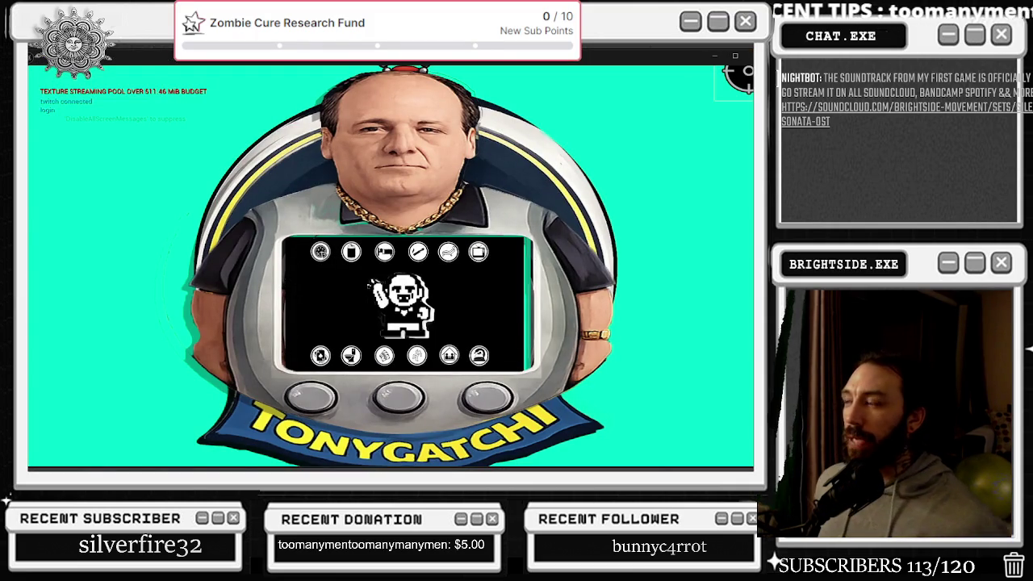
# Choose Tonygatchi from the running game's menu
pyautogui.hotkey('alt', 'Tab')
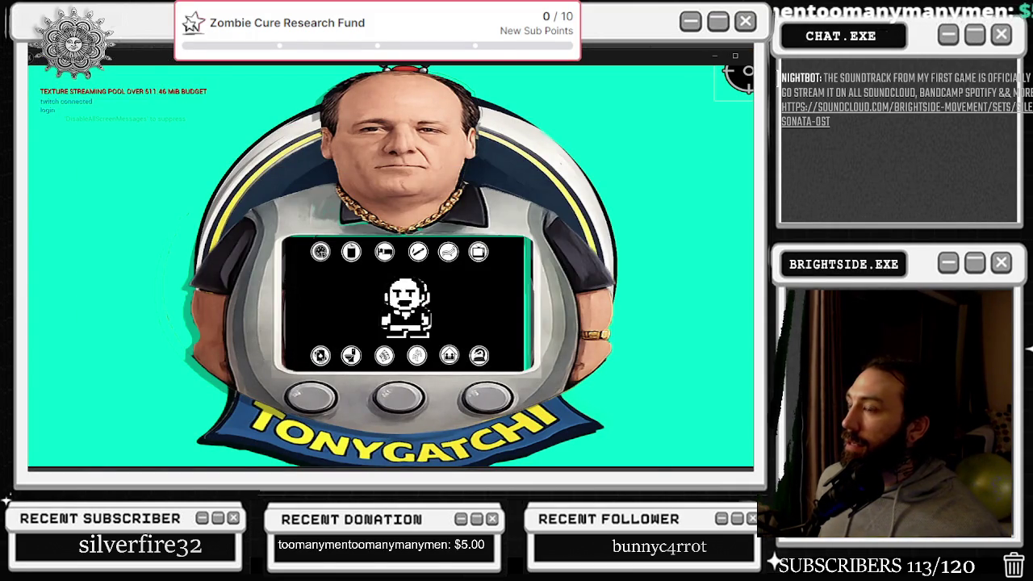
pyautogui.hotkey('alt', 'Tab')
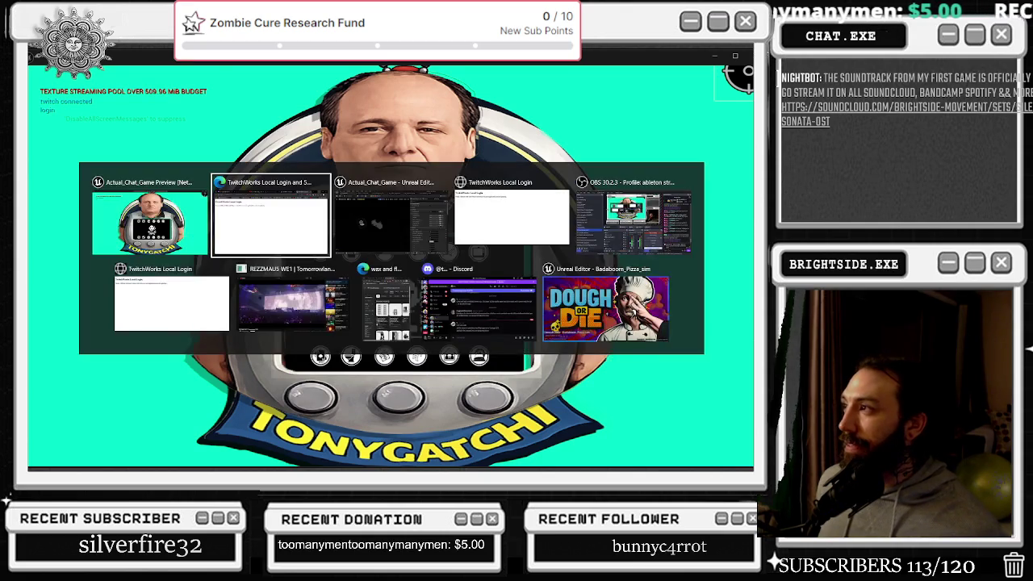
pyautogui.hotkey('alt', 'Tab')
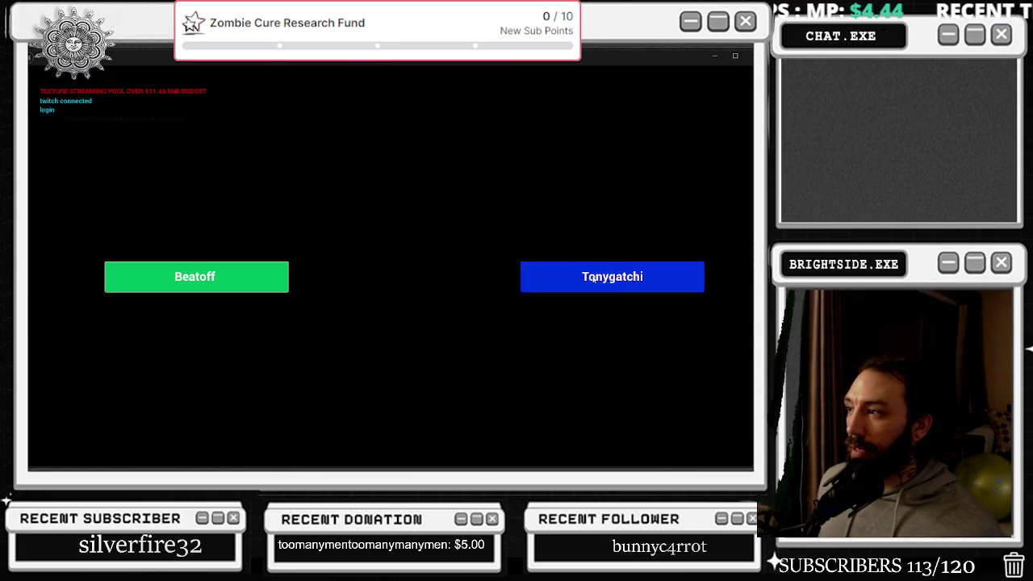
pyautogui.click(593, 279)
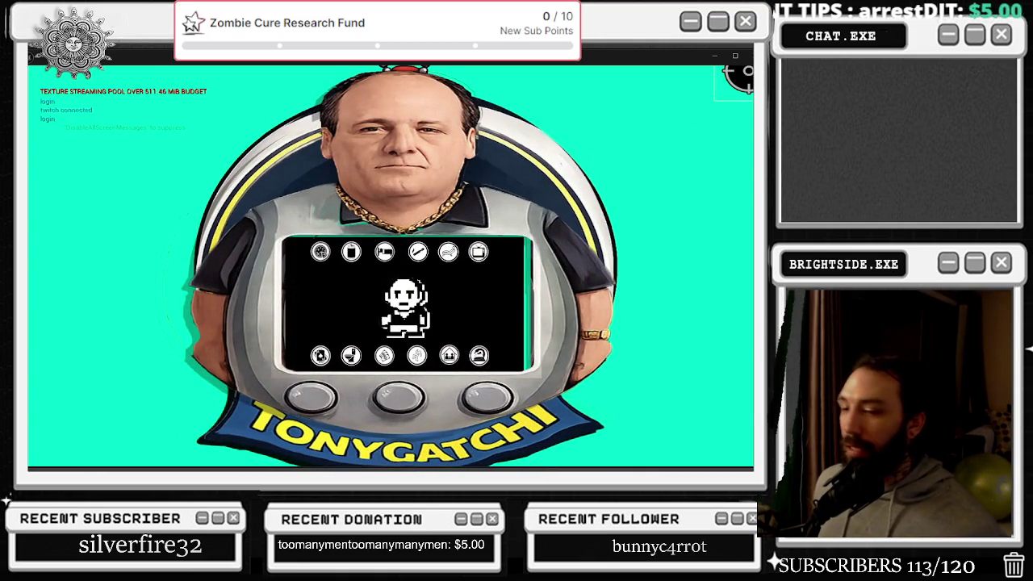
# Cycle through the open windows, then press Esc to stop Play In Editor
pyautogui.hotkey('alt', 'Tab')
pyautogui.press('Tab')
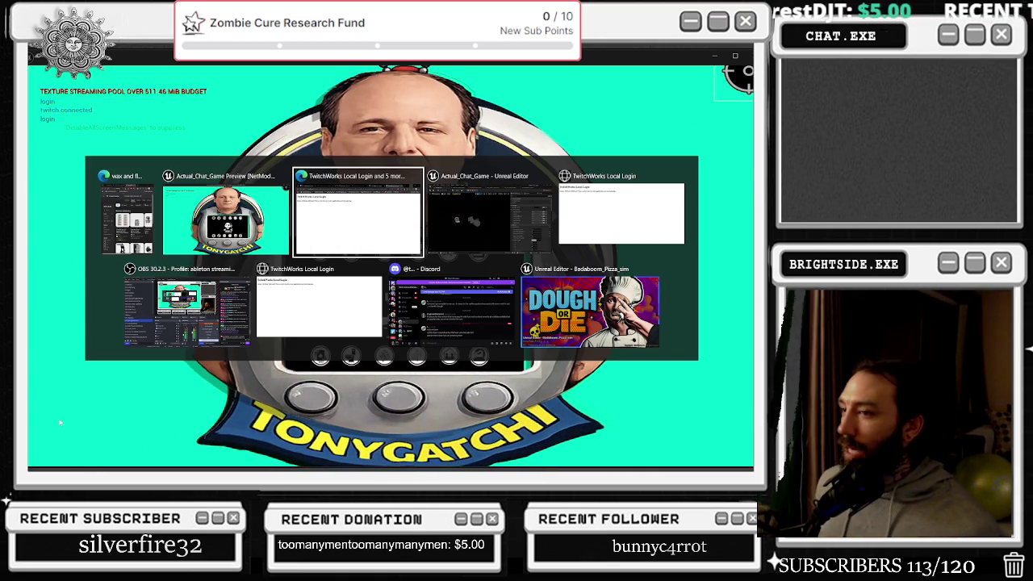
pyautogui.press('Escape')
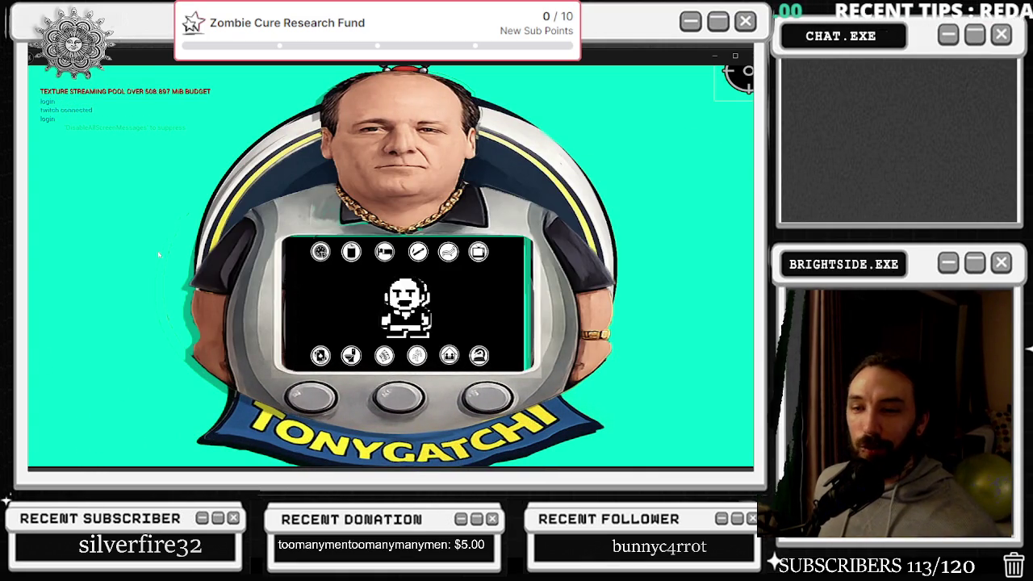
pyautogui.hotkey('alt', 'Tab')
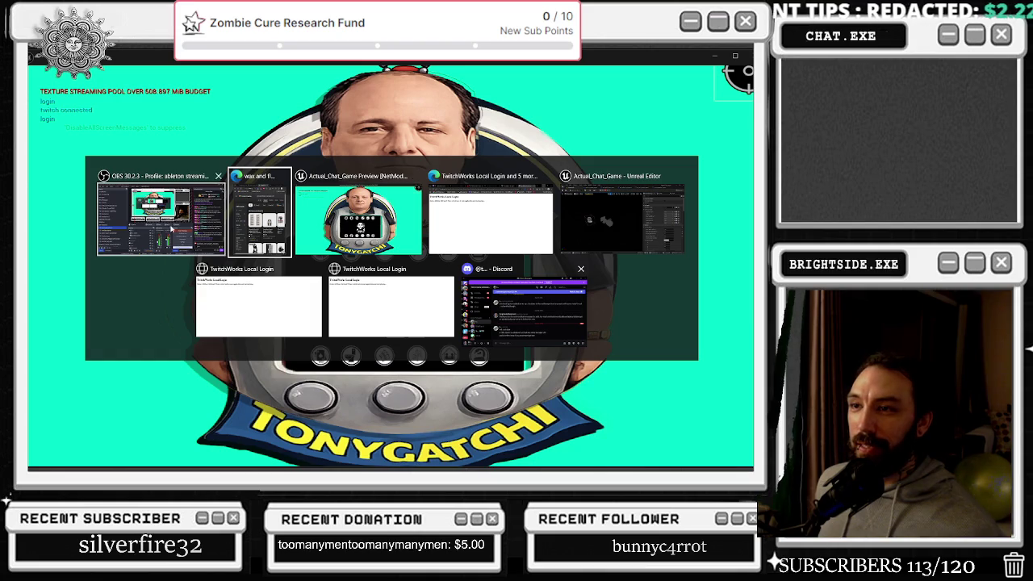
pyautogui.press('Escape')
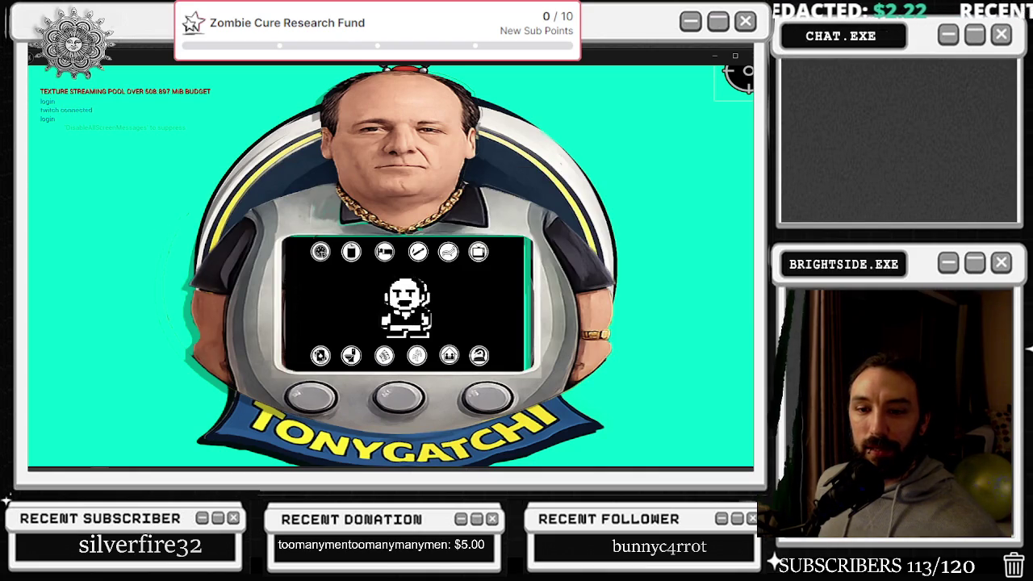
pyautogui.hotkey('alt', 'Tab')
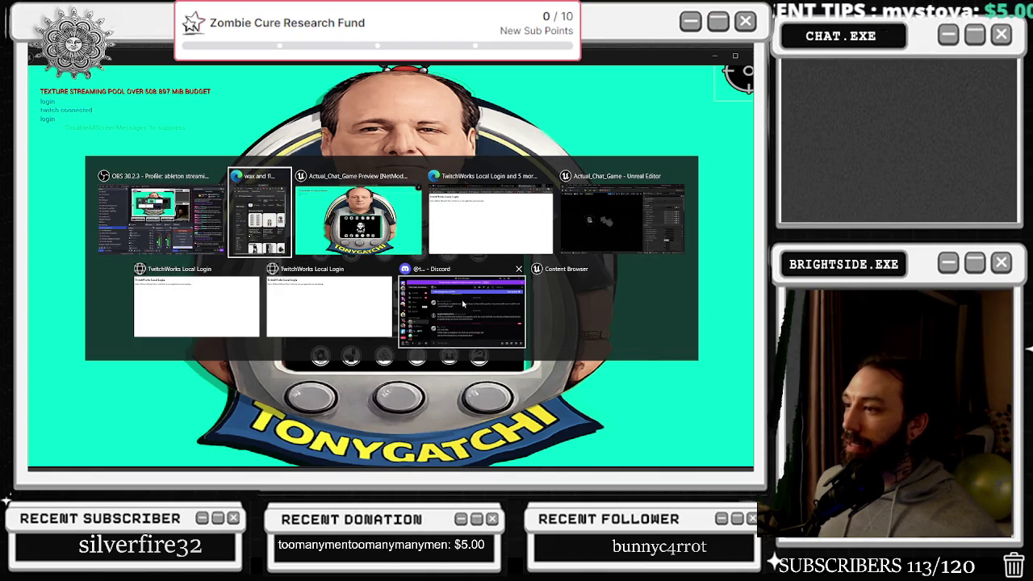
pyautogui.press('Escape')
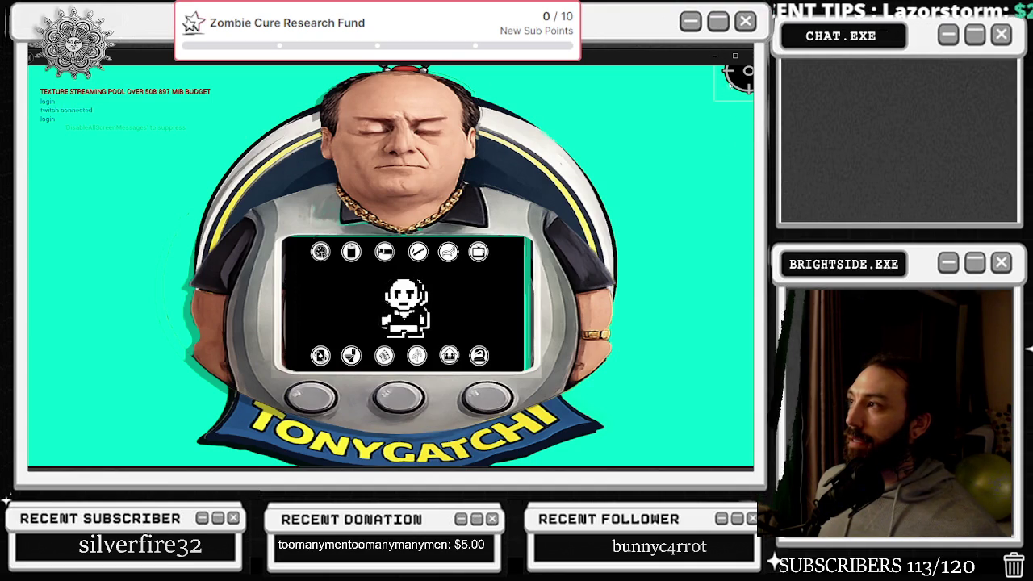
pyautogui.press('Escape')
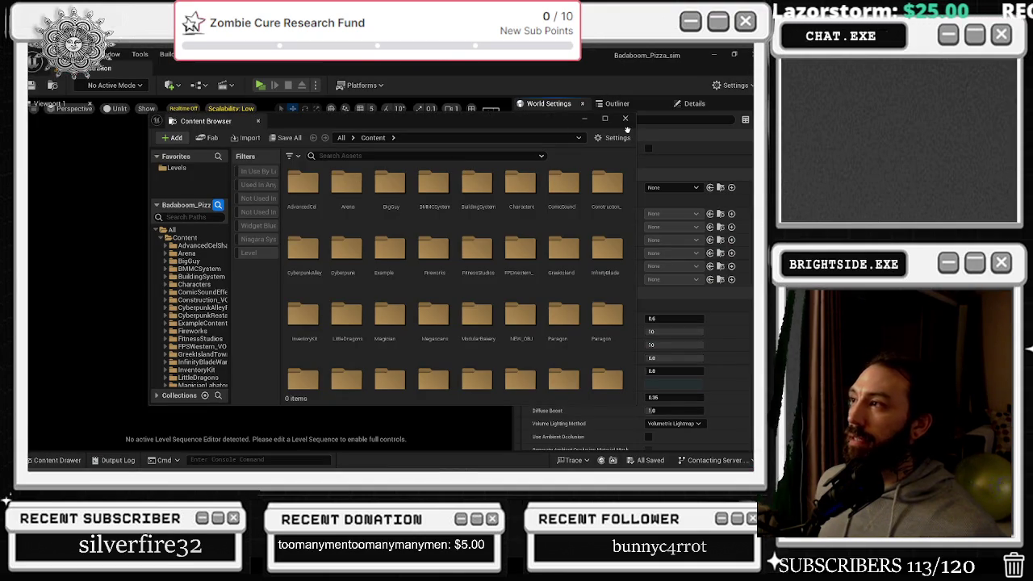
# Close the floating content browser and reopen the six asset editors from the last session
pyautogui.click(625, 119)
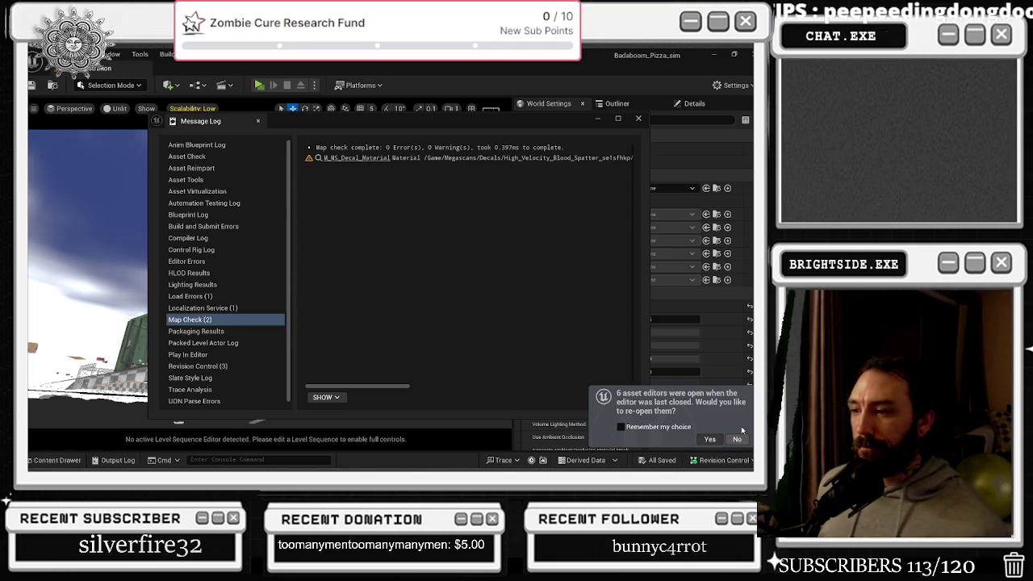
pyautogui.click(711, 438)
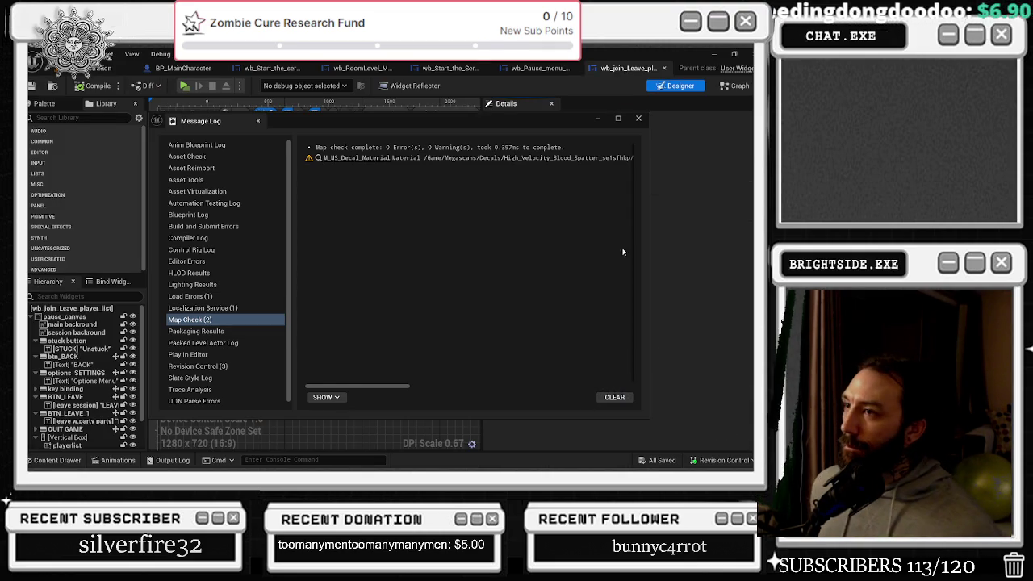
# Close the Message Log and select the BTN_LEAVE button holding the LEAVE SESSION text
pyautogui.click(645, 120)
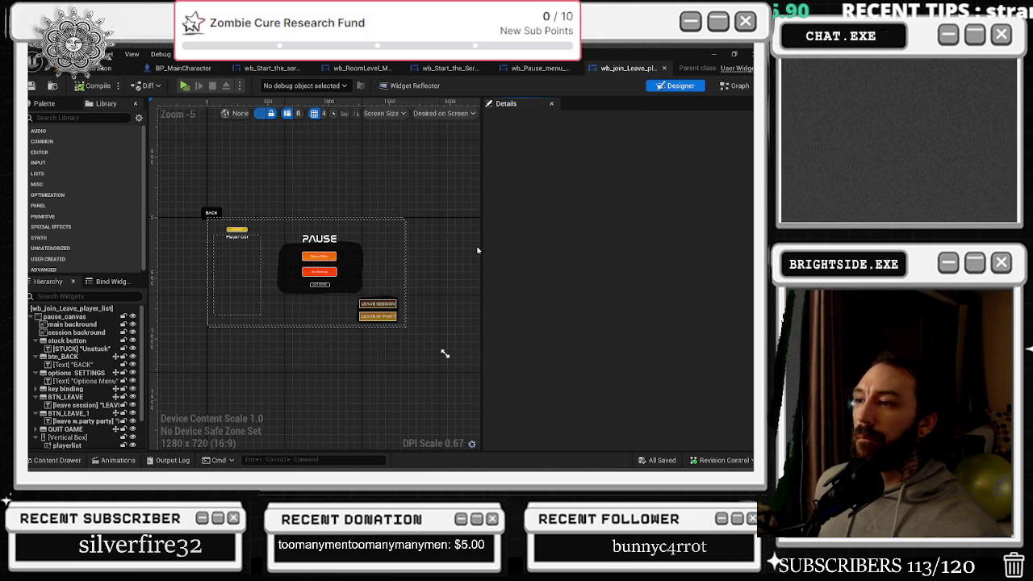
pyautogui.click(78, 53)
pyautogui.click(78, 53)
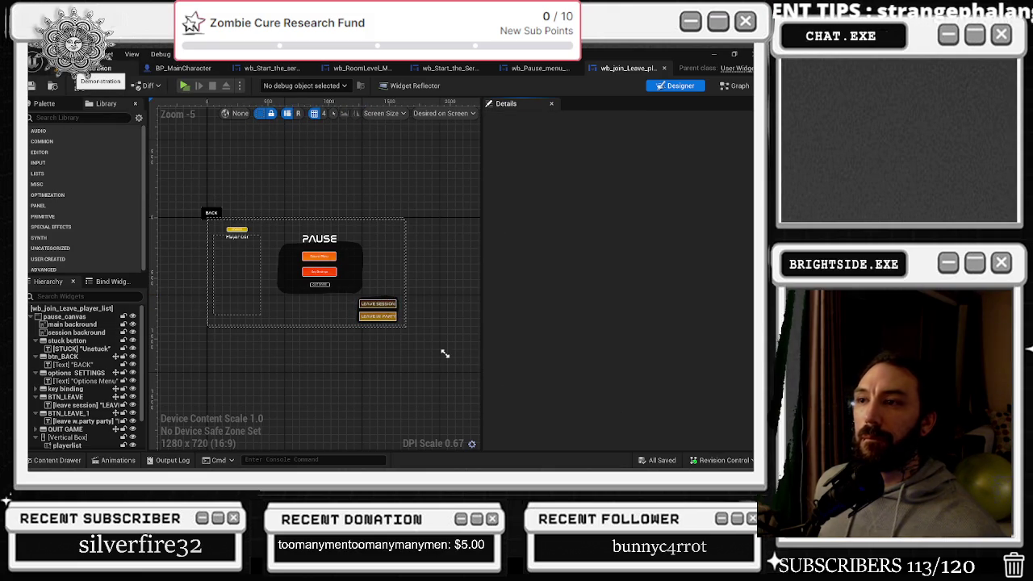
pyautogui.click(367, 307)
pyautogui.scroll(4, 363, 305)
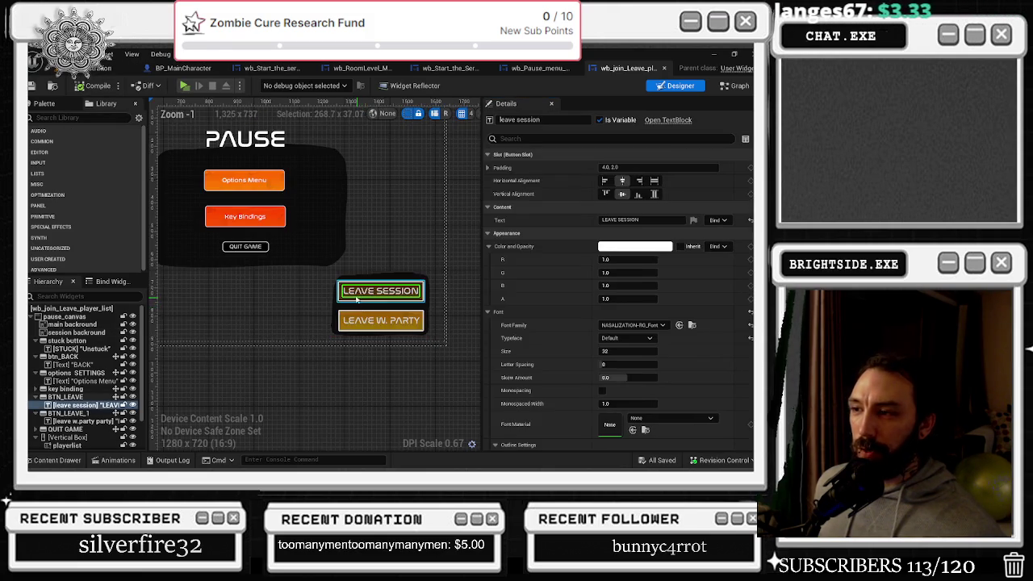
pyautogui.click(339, 295)
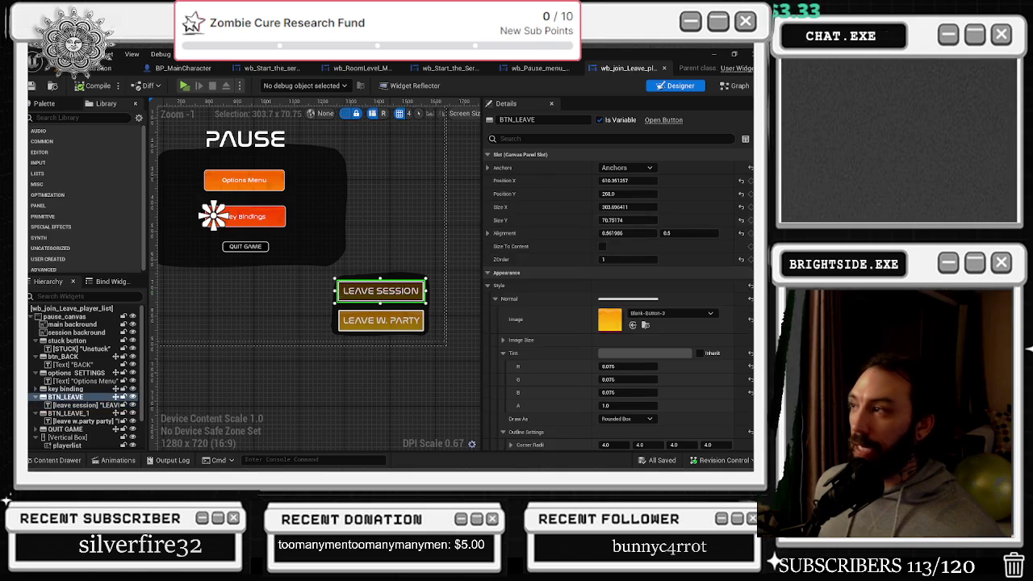
# Jump from BTN_LEAVE's On Pressed event entry to its Event Graph logic
pyautogui.scroll(-10, 637, 363)
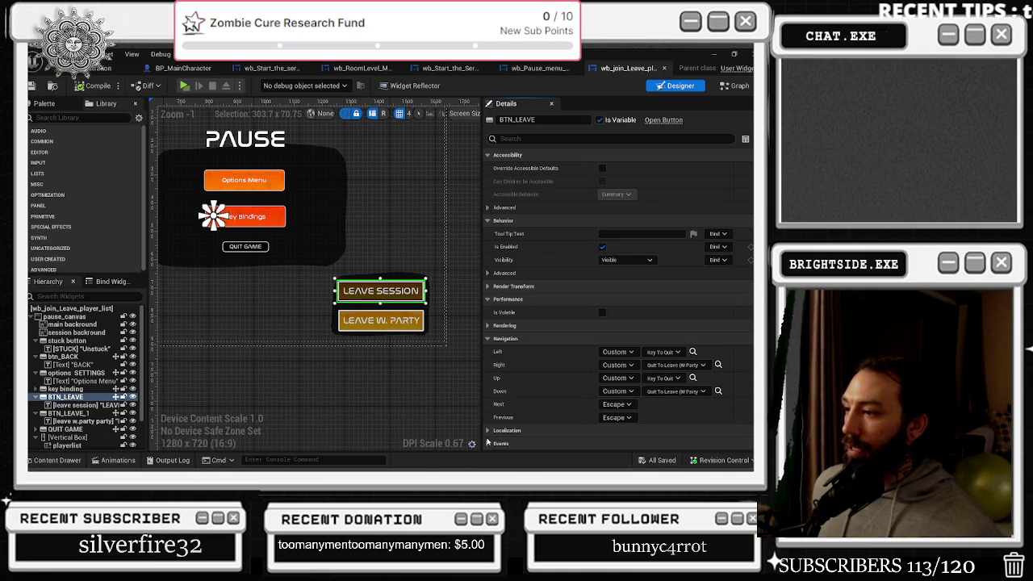
pyautogui.scroll(-2, 606, 419)
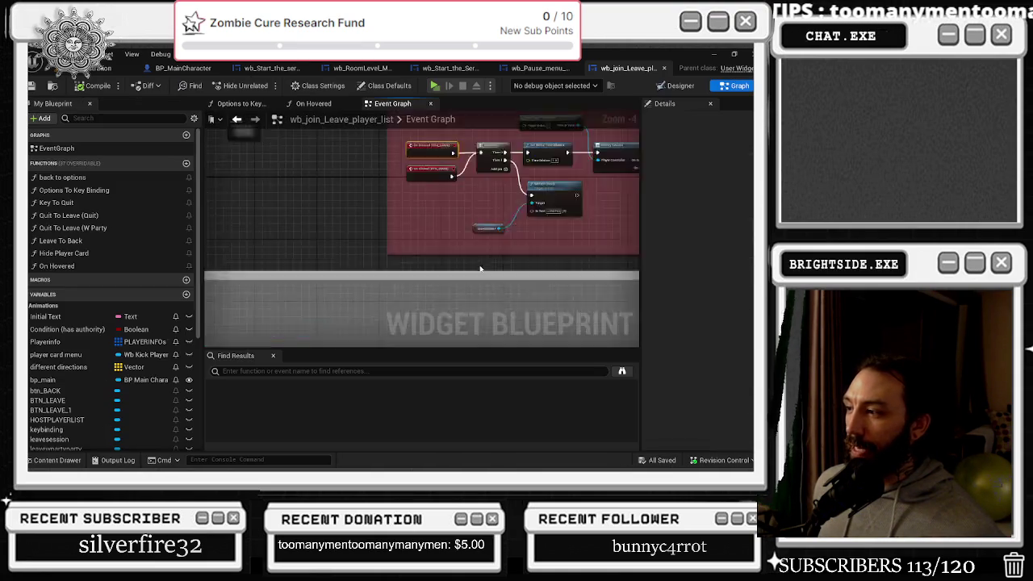
pyautogui.click(630, 407)
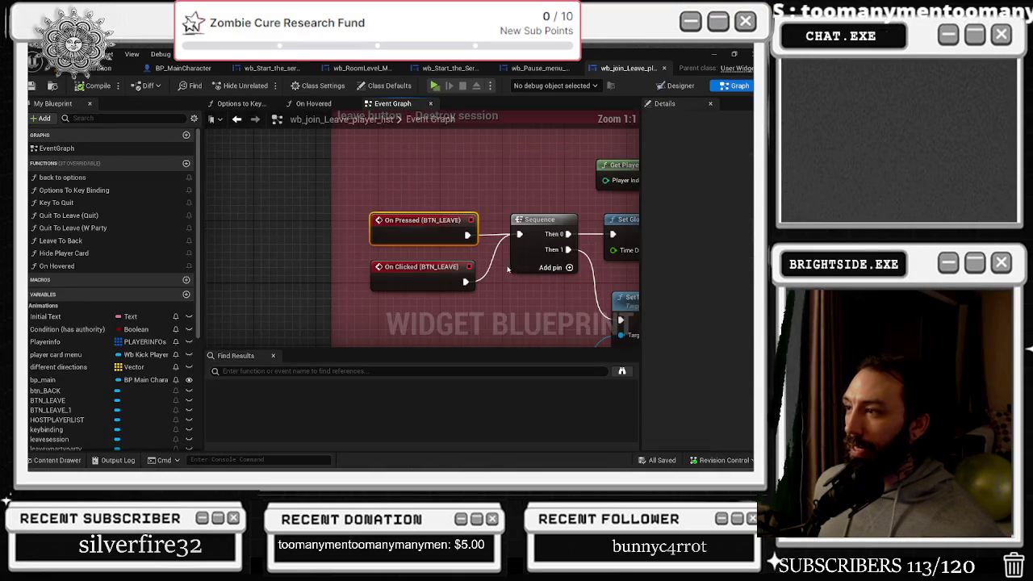
pyautogui.moveTo(218, 207); pyautogui.dragTo(145, 207)
pyautogui.moveTo(677, 218); pyautogui.dragTo(372, 220)
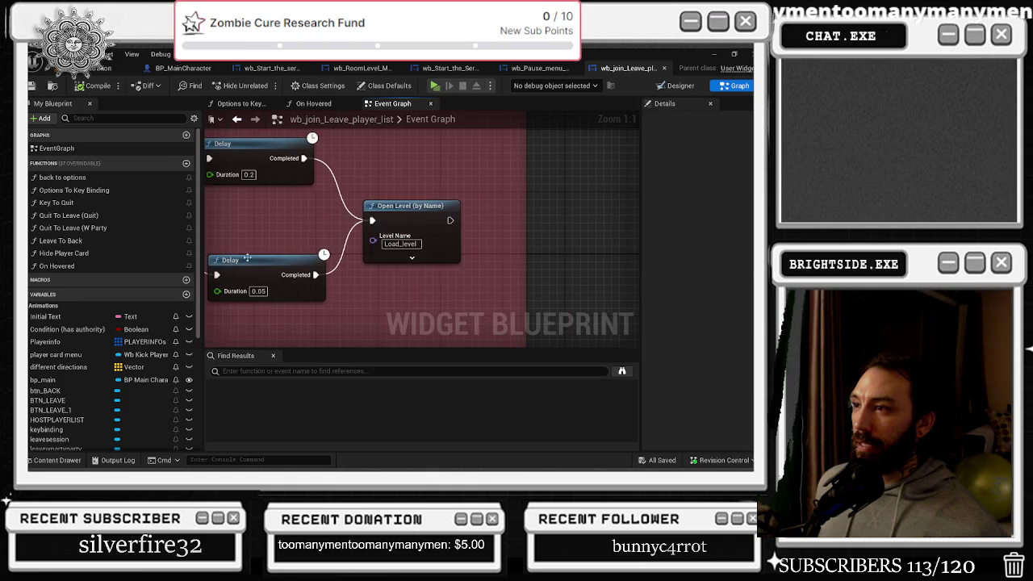
pyautogui.moveTo(363, 185); pyautogui.dragTo(488, 196)
pyautogui.click(494, 221)
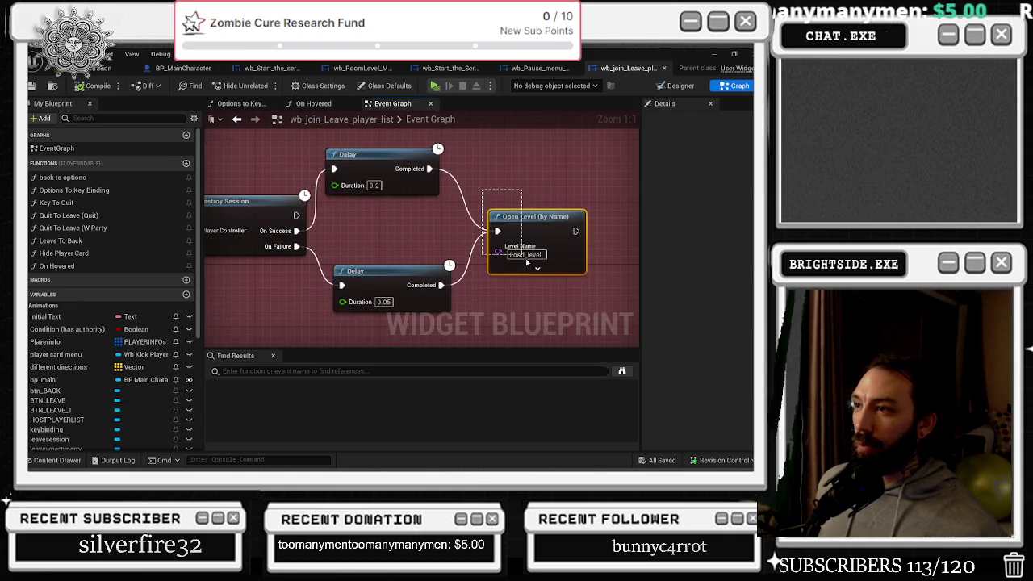
pyautogui.scroll(-5, 417, 312)
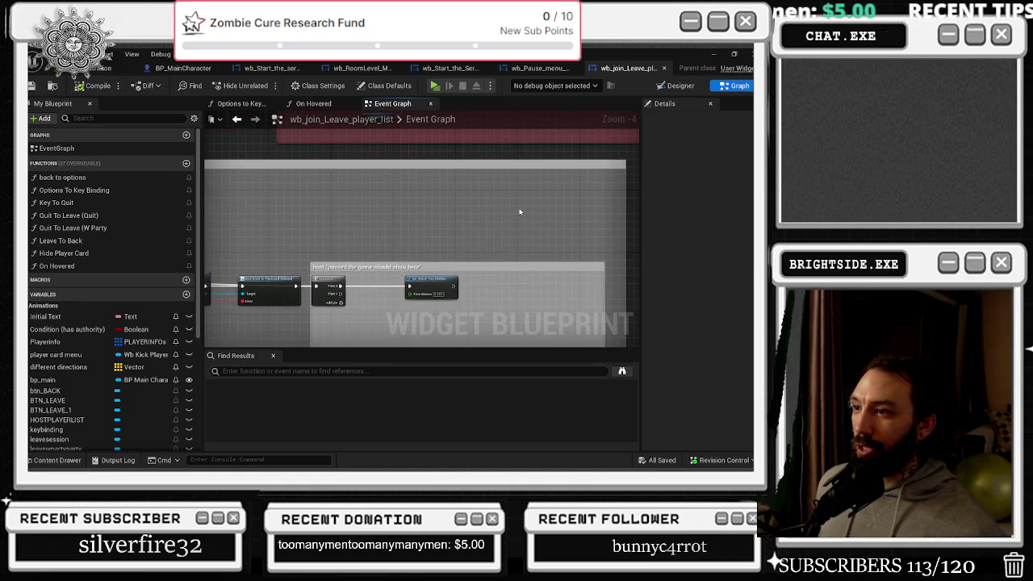
pyautogui.moveTo(417, 312)
pyautogui.mouseDown()
pyautogui.moveTo(634, 206)
pyautogui.moveTo(581, 222)
pyautogui.moveTo(533, 206)
pyautogui.moveTo(516, 186)
pyautogui.moveTo(532, 171)
pyautogui.moveTo(565, 242)
pyautogui.moveTo(452, 242)
pyautogui.moveTo(492, 247)
pyautogui.mouseUp()
pyautogui.scroll(-3, 532, 171)
pyautogui.scroll(6, 493, 247)
pyautogui.moveTo(435, 185); pyautogui.dragTo(484, 295)
pyautogui.moveTo(485, 294); pyautogui.dragTo(434, 265)
pyautogui.scroll(-3, 257, 286)
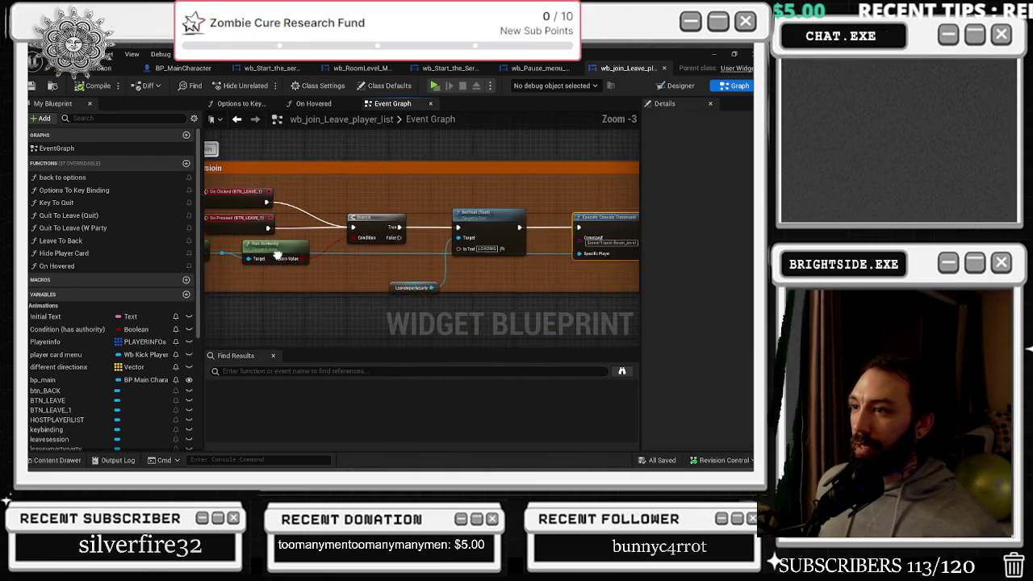
pyautogui.moveTo(226, 274); pyautogui.dragTo(563, 269)
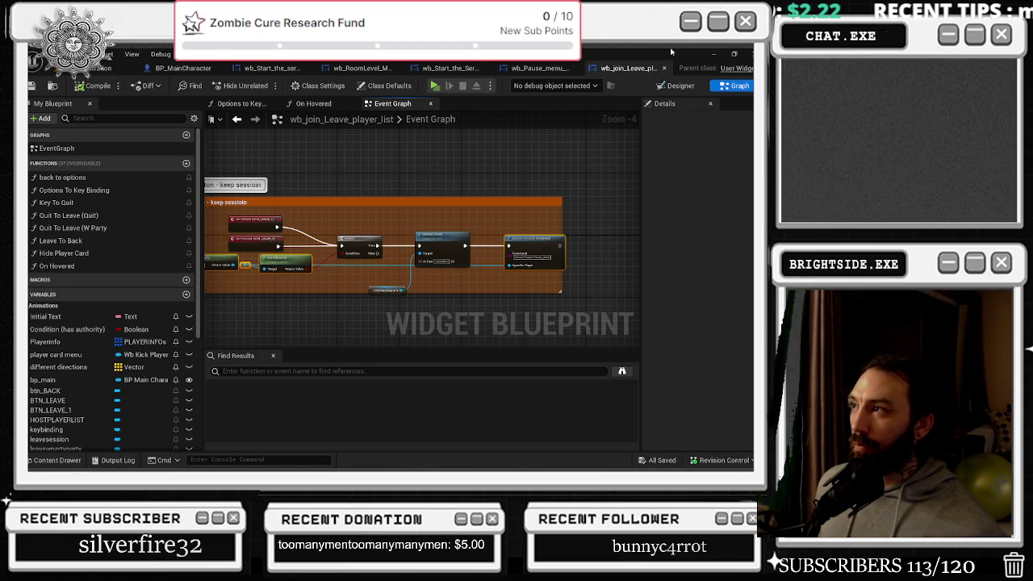
# Stop the running game preview and return to the editor
pyautogui.hotkey('alt', 'Tab')
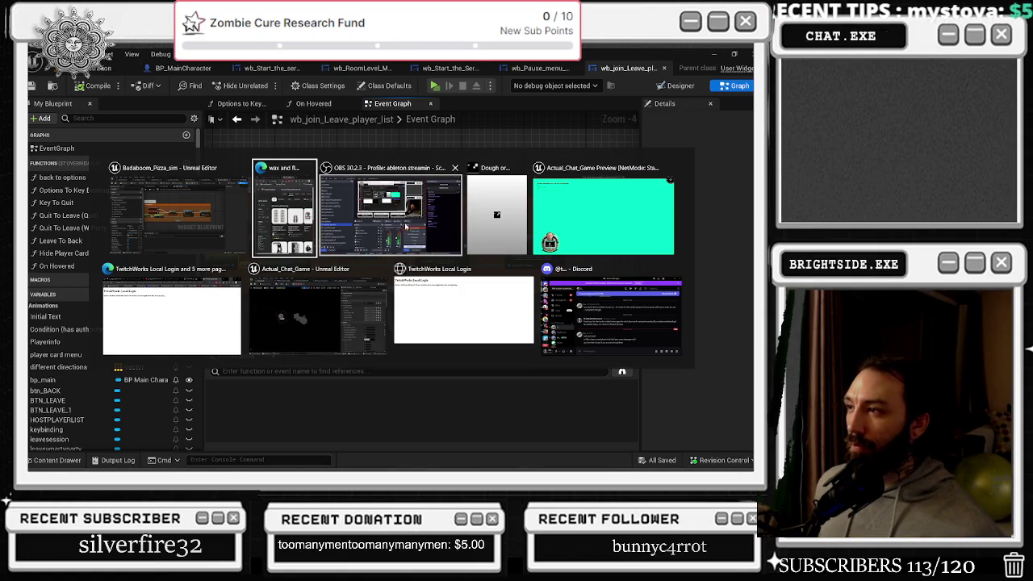
pyautogui.click(626, 195)
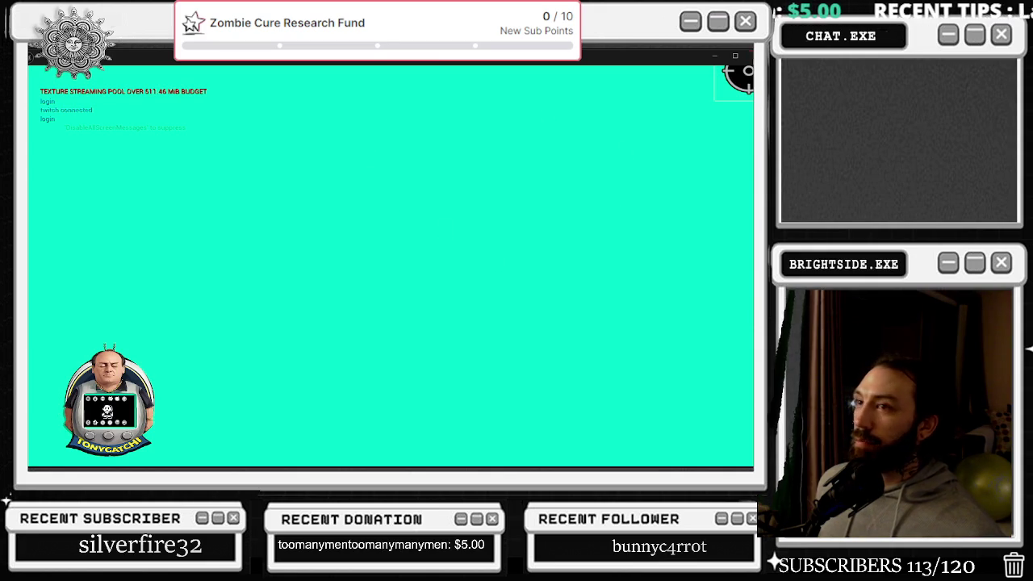
pyautogui.press('Escape')
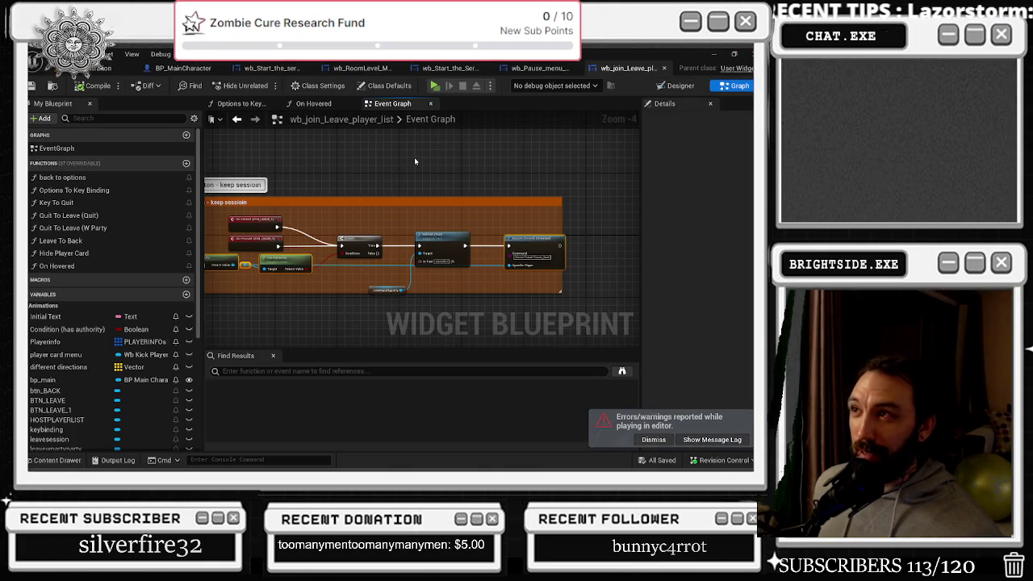
# Open the wb_TonyGatchi_master_Real widget's Event Graph
pyautogui.click(716, 53)
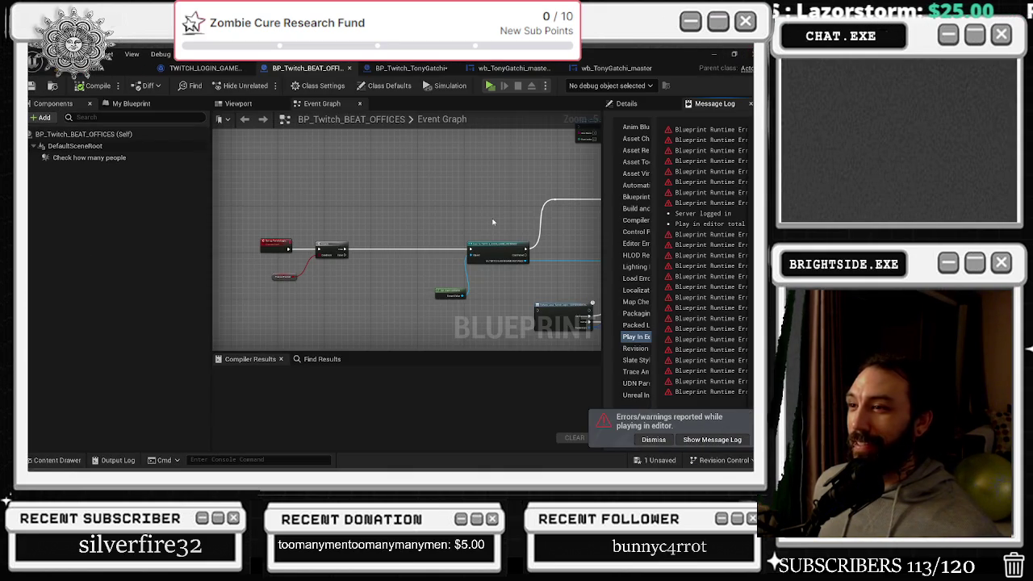
pyautogui.scroll(-1, 490, 212)
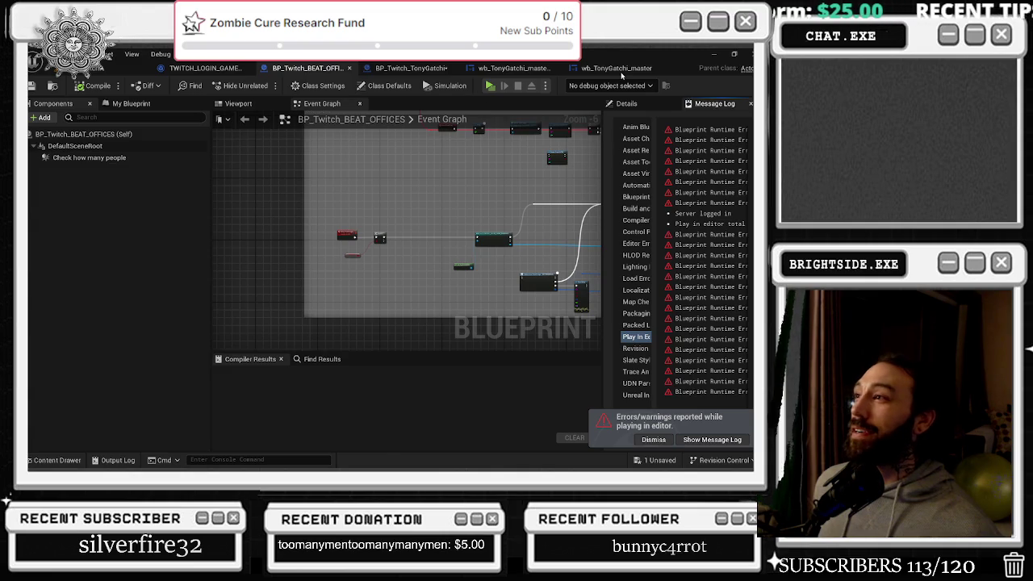
pyautogui.click(620, 71)
pyautogui.click(530, 71)
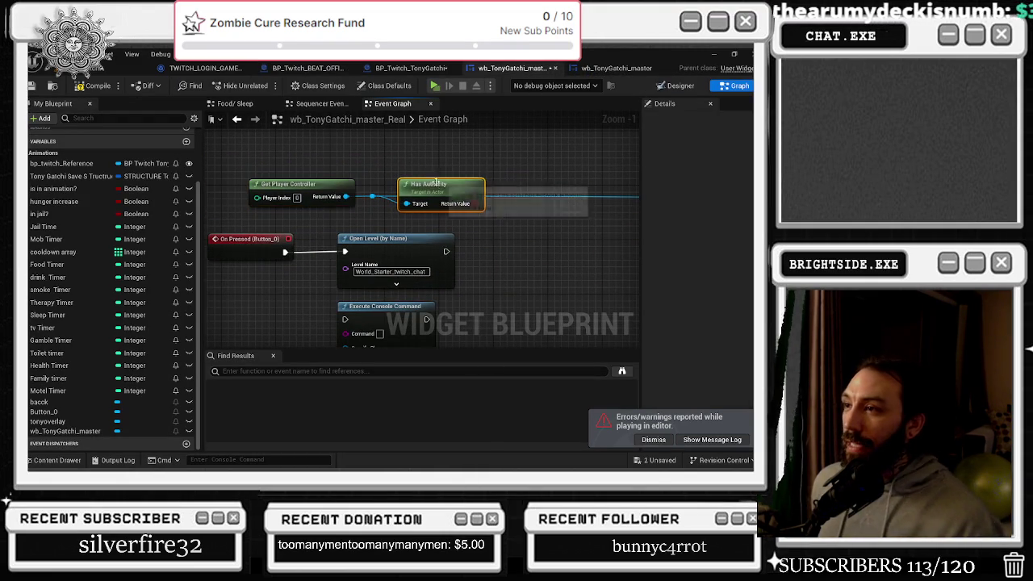
# Delete Has Authority, wire On Pressed (Button_0) into Execute Console Command, and move Open Level aside
pyautogui.press('Delete')
pyautogui.scroll(-1, 477, 222)
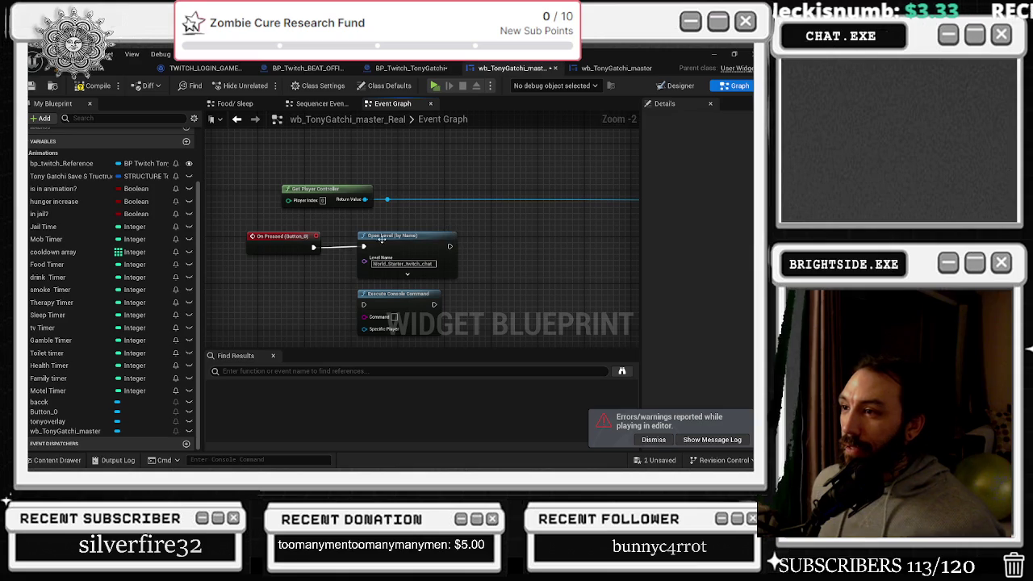
pyautogui.moveTo(313, 248)
pyautogui.mouseDown()
pyautogui.moveTo(712, 242)
pyautogui.moveTo(383, 152)
pyautogui.moveTo(387, 171)
pyautogui.mouseUp()
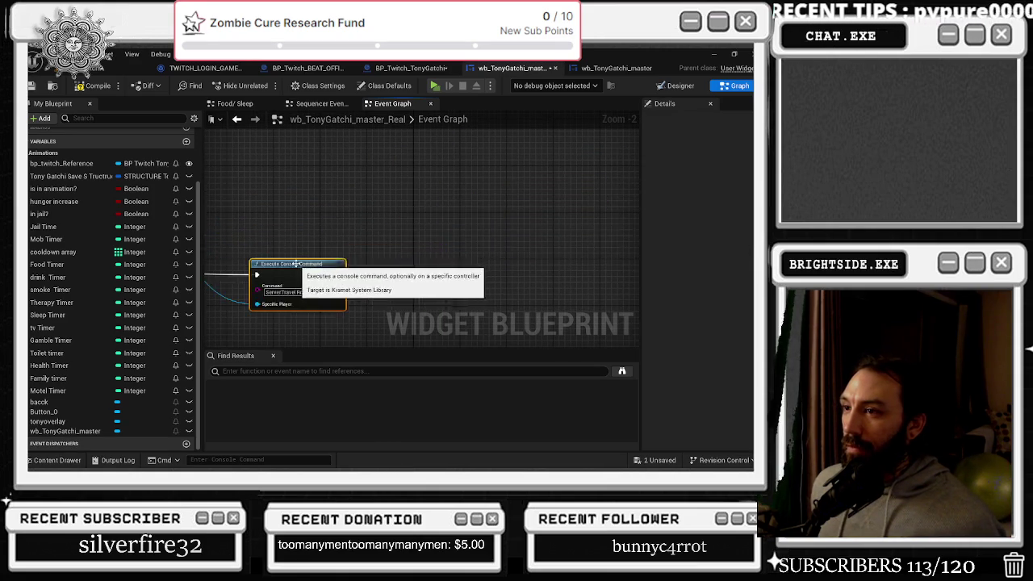
pyautogui.moveTo(350, 273); pyautogui.dragTo(489, 191)
pyautogui.moveTo(420, 178); pyautogui.dragTo(287, 235)
pyautogui.click(409, 259)
# Leave the Unreal graph and bring the browser window forward
pyautogui.hotkey('alt', 'Tab')
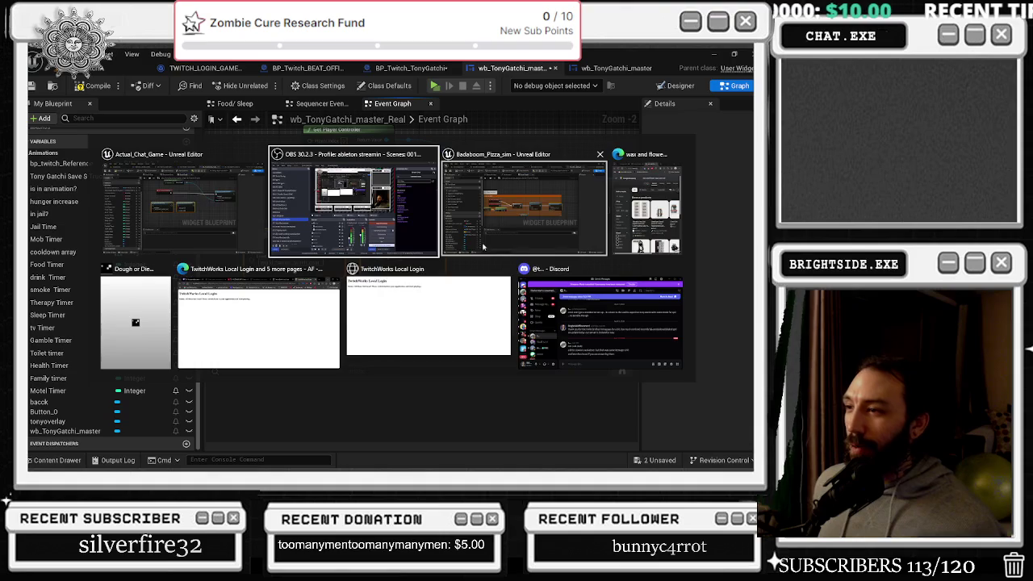
pyautogui.press('Escape')
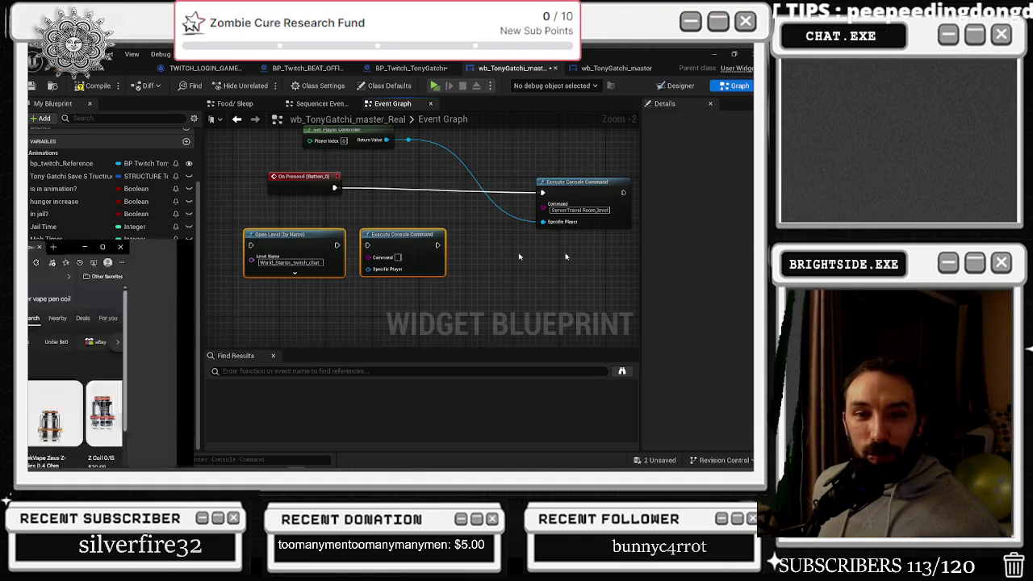
pyautogui.click(296, 461)
pyautogui.click(691, 460)
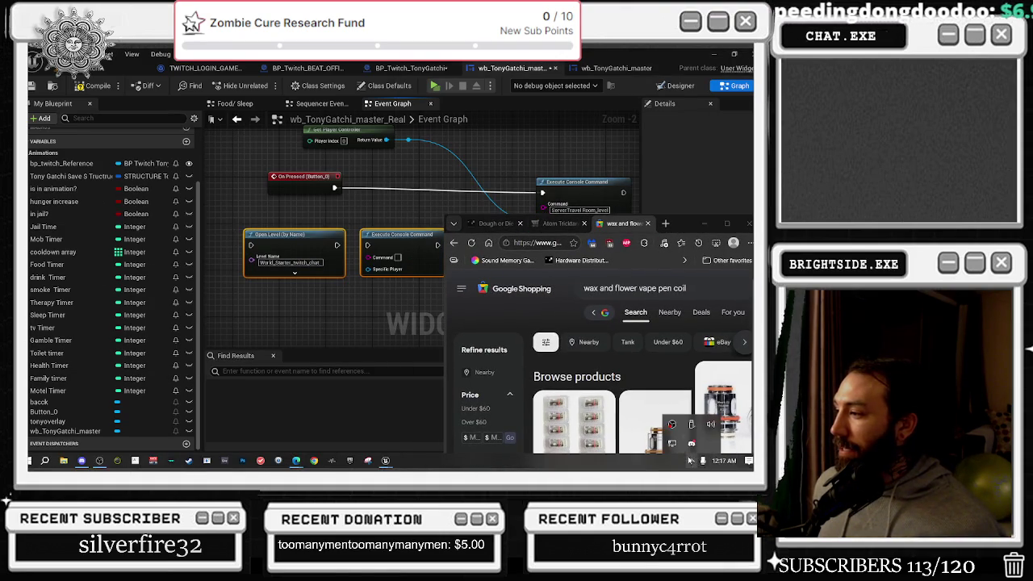
# Open YouTube in a new tab and play the Green Day Minority video
pyautogui.click(657, 224)
pyautogui.write('youtube')
pyautogui.press('Return')
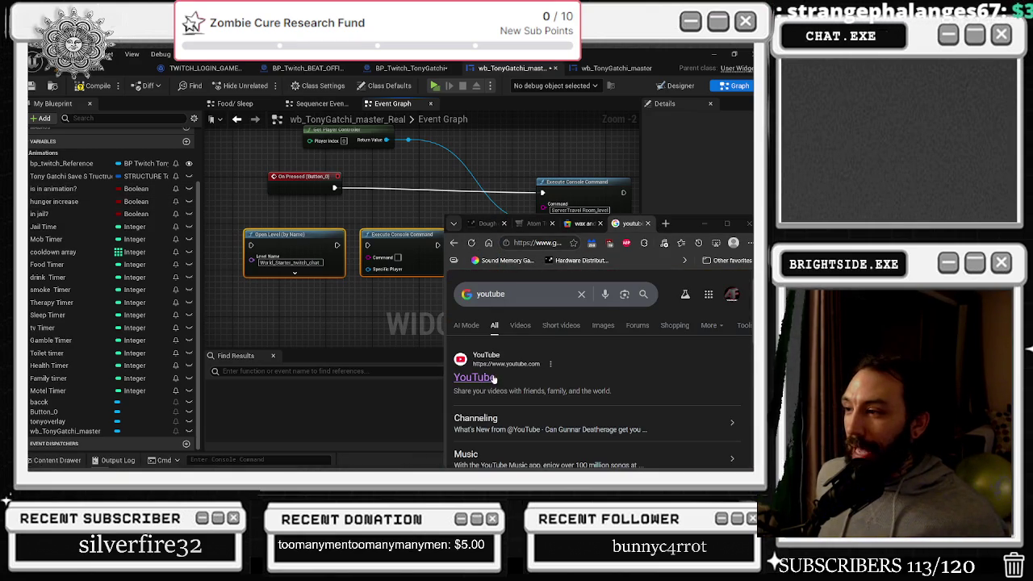
pyautogui.click(484, 378)
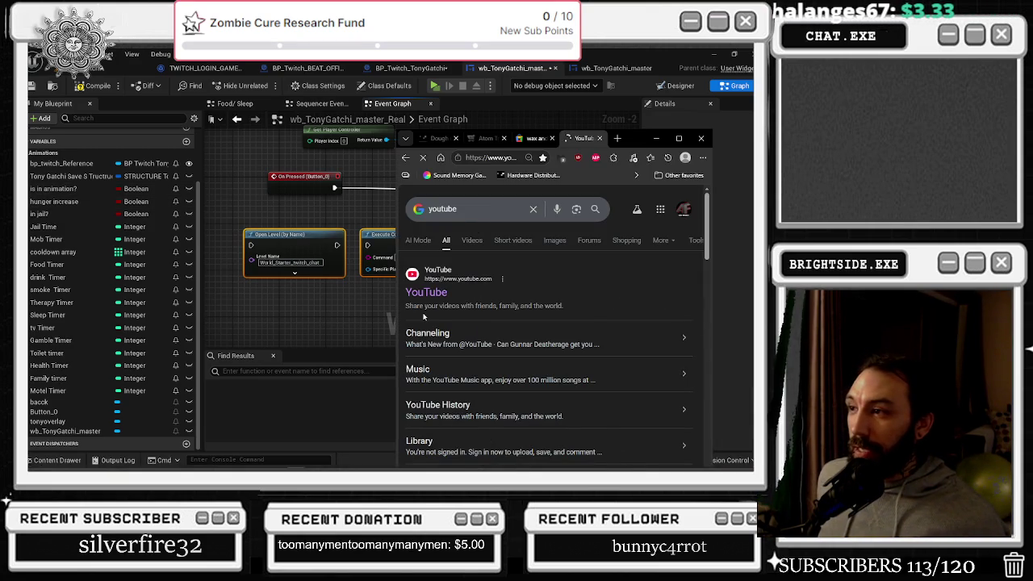
pyautogui.click(516, 194)
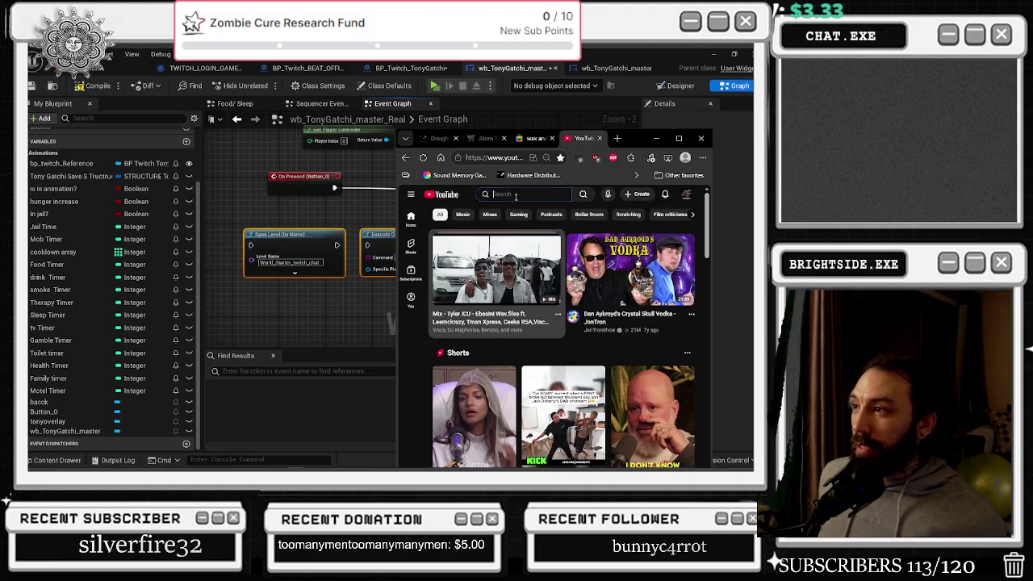
pyautogui.write('green d')
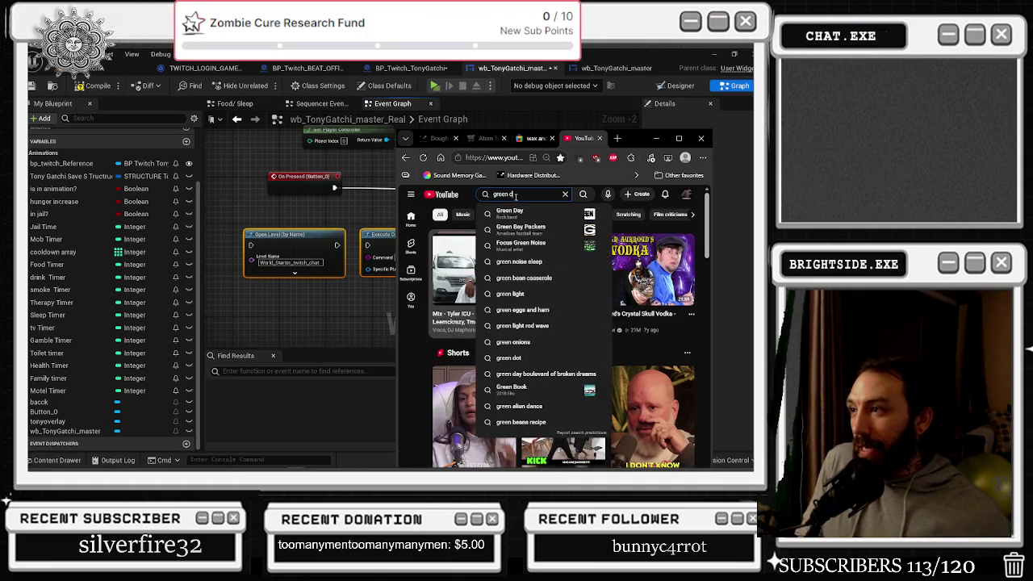
pyautogui.write('ay miniory')
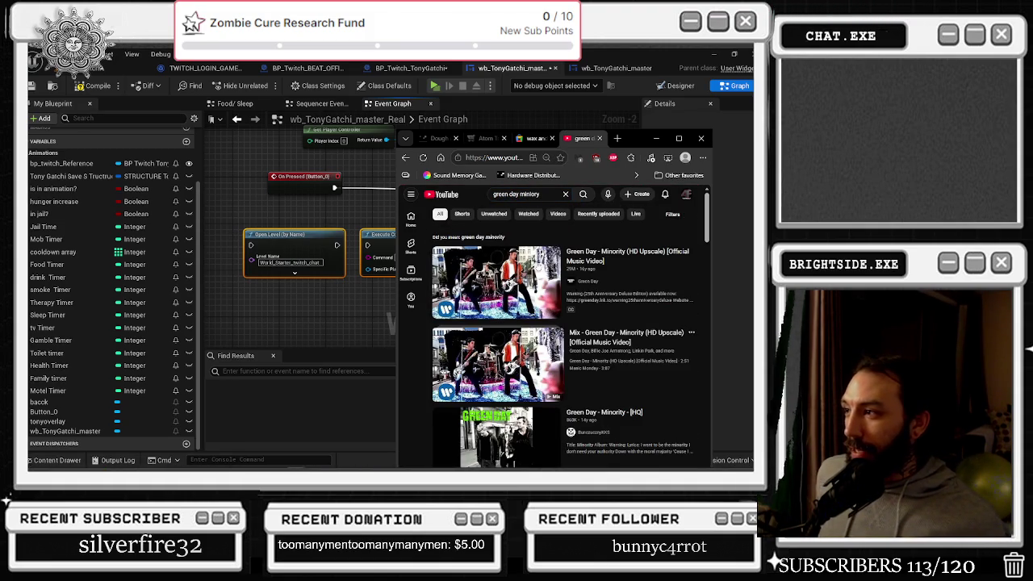
pyautogui.click(536, 263)
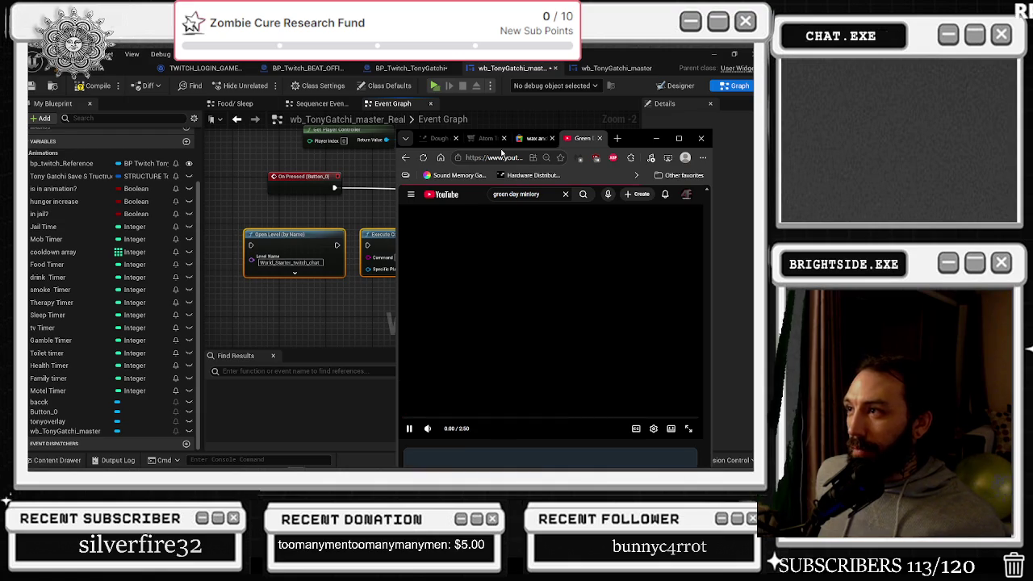
# Maximize the browser and return to the Green Day video, toggling its playback
pyautogui.hotkey('alt', 'Tab')
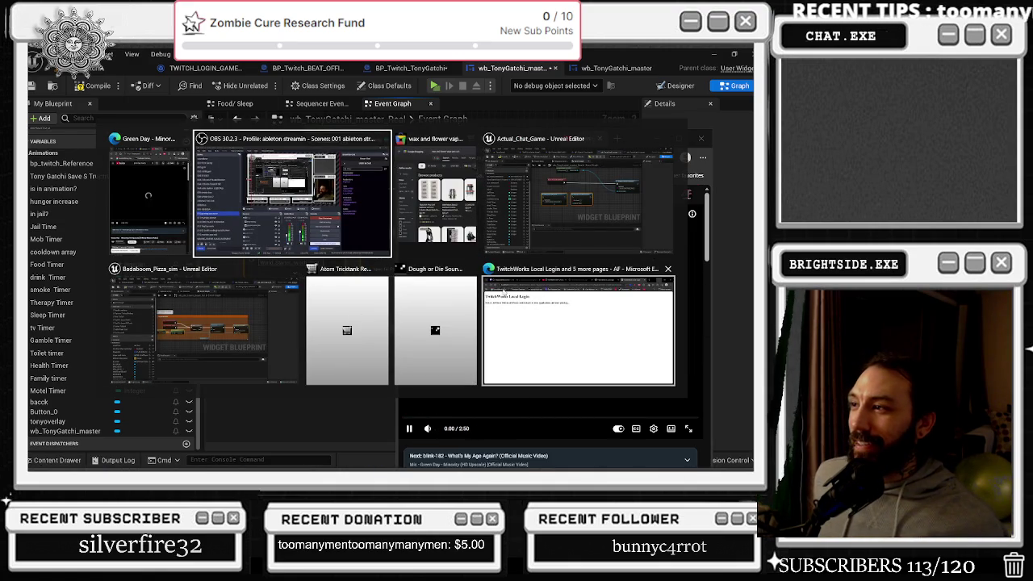
pyautogui.press('Escape')
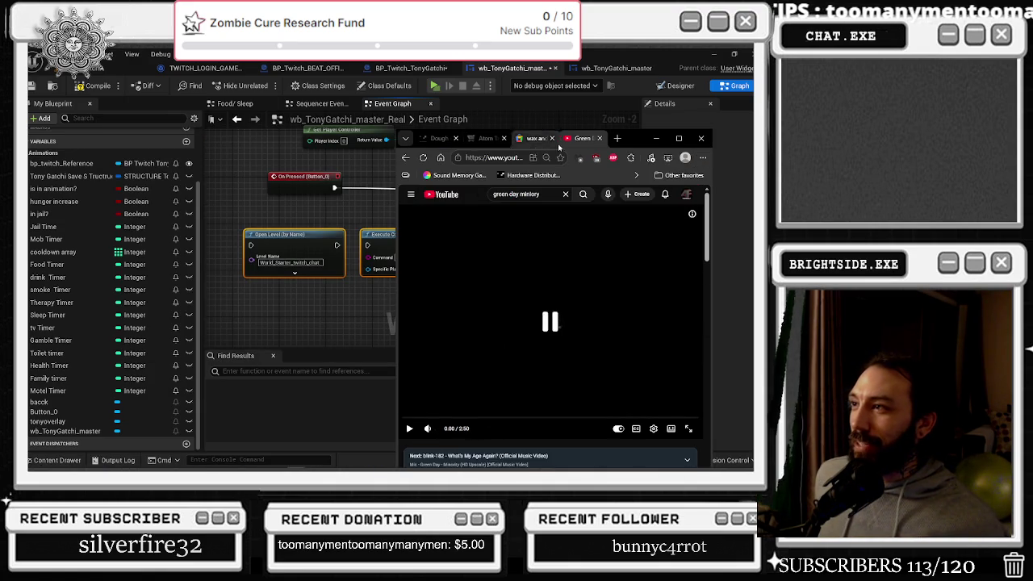
pyautogui.click(681, 139)
pyautogui.hotkey('alt', 'Tab')
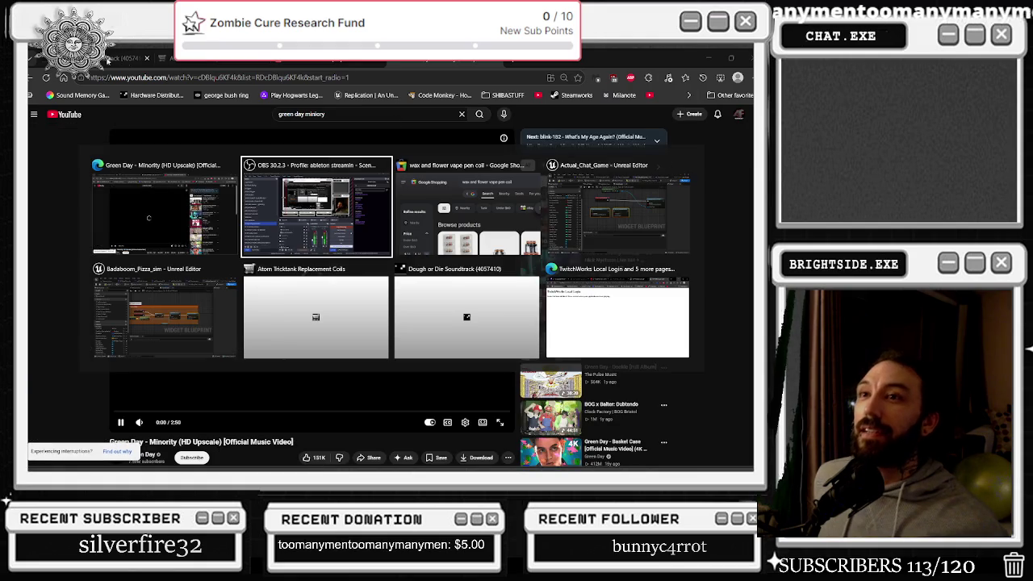
pyautogui.hotkey('alt', 'Tab')
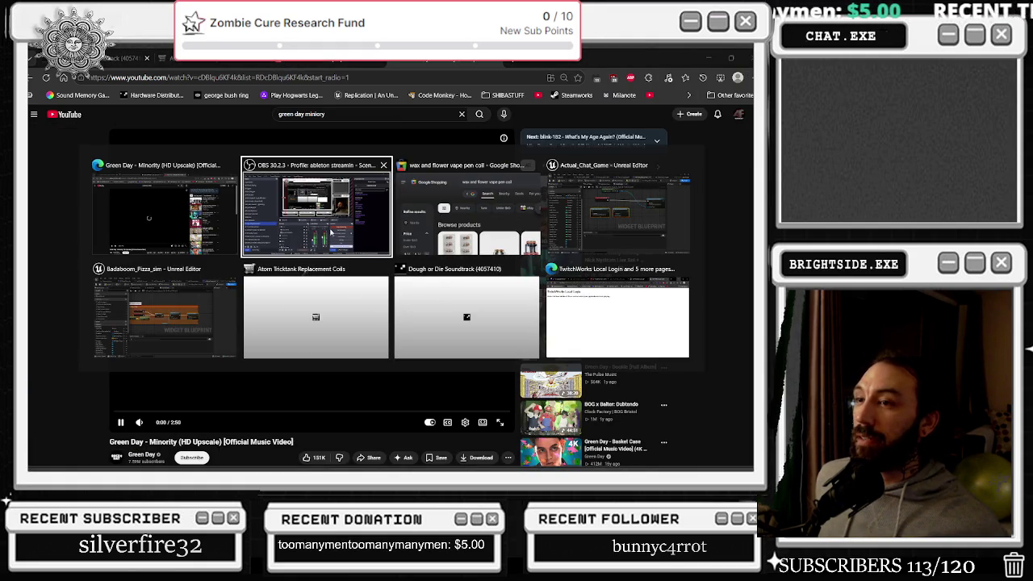
pyautogui.click(91, 257)
pyautogui.press('space')
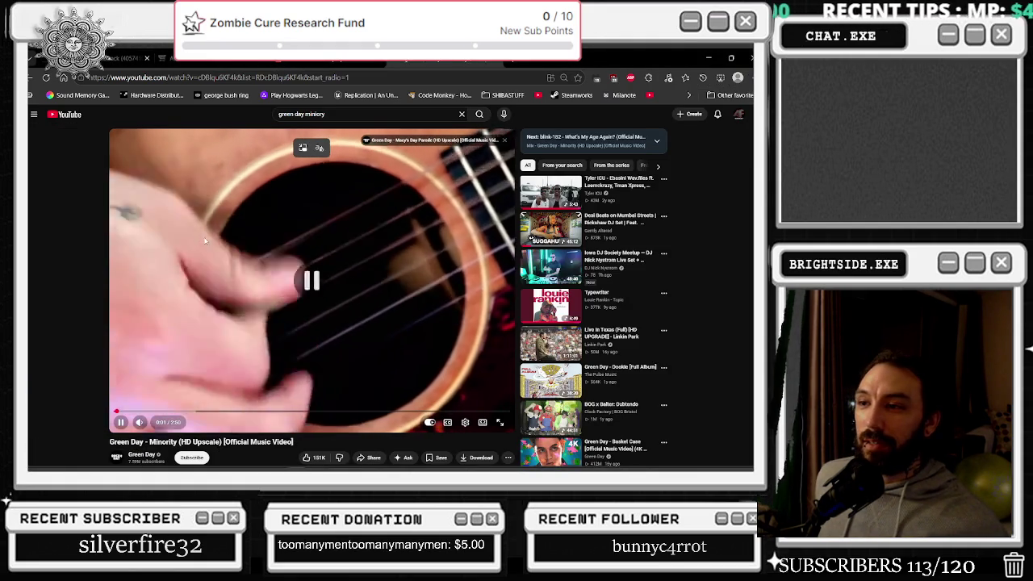
# Flip through the store and Google Shopping tabs back to the video, then minimize the browser
pyautogui.hotkey('alt', 'Tab')
pyautogui.click(315, 317)
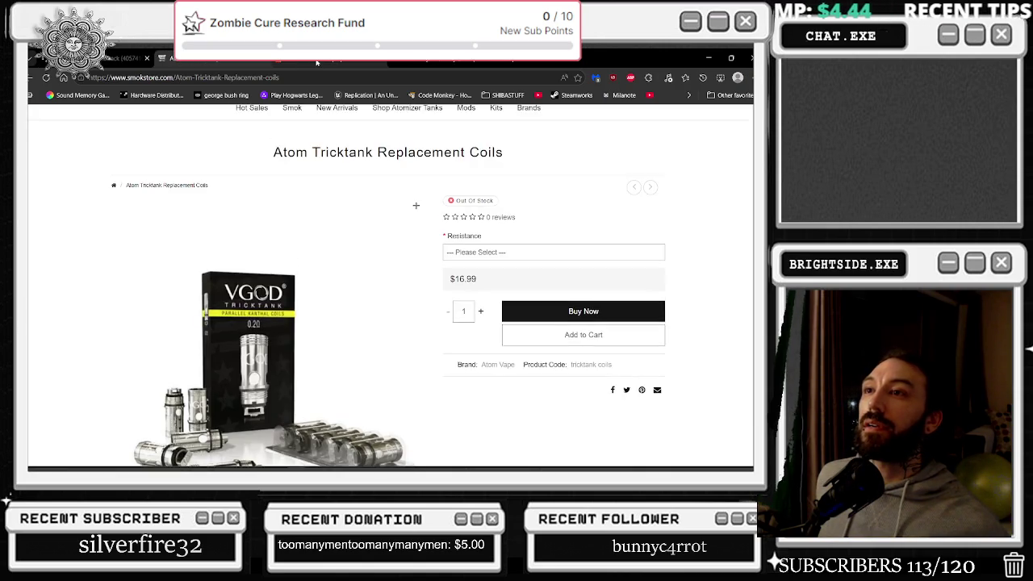
pyautogui.click(358, 60)
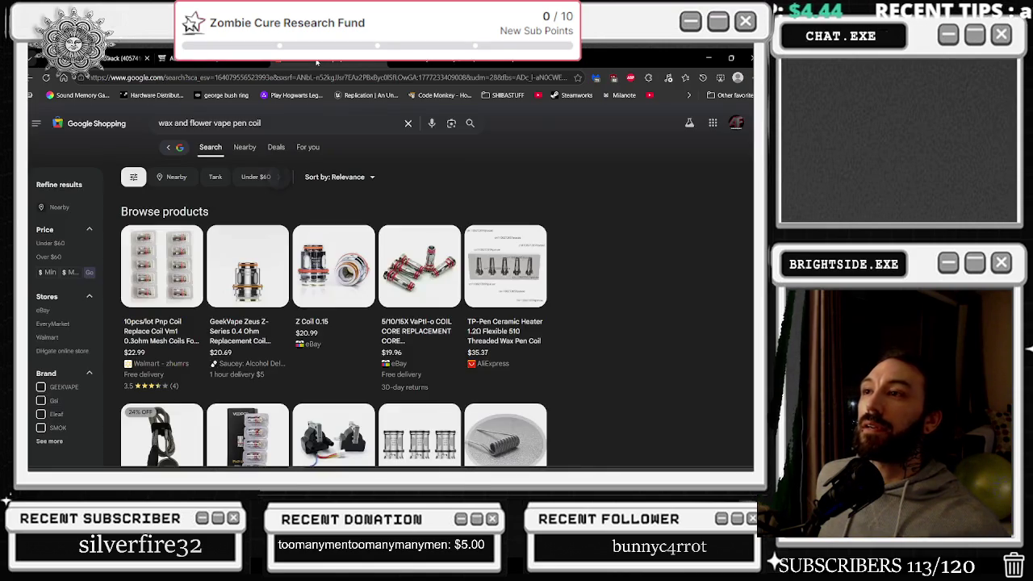
pyautogui.click(427, 60)
pyautogui.click(708, 58)
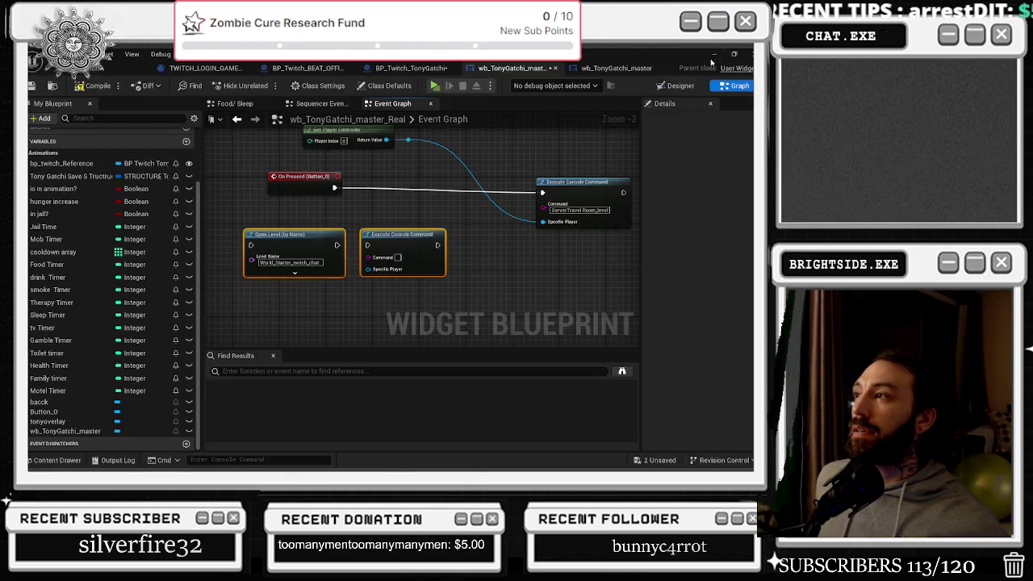
# Minimize Unreal and flip through the browser's YouTube, forum, TwitchWorks and Tomorrowland tabs
pyautogui.click(713, 56)
pyautogui.hotkey('alt', 'Tab')
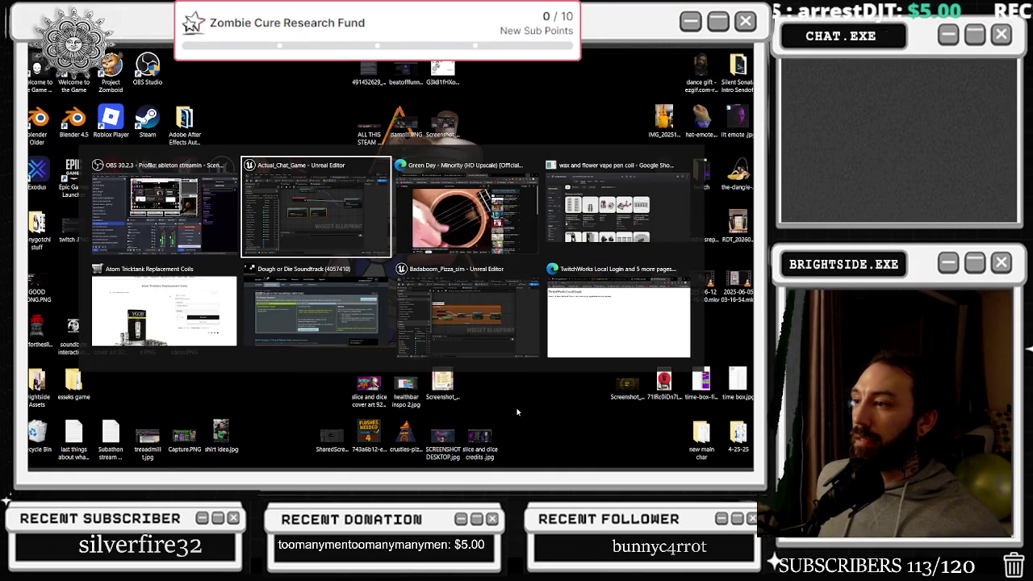
pyautogui.click(618, 316)
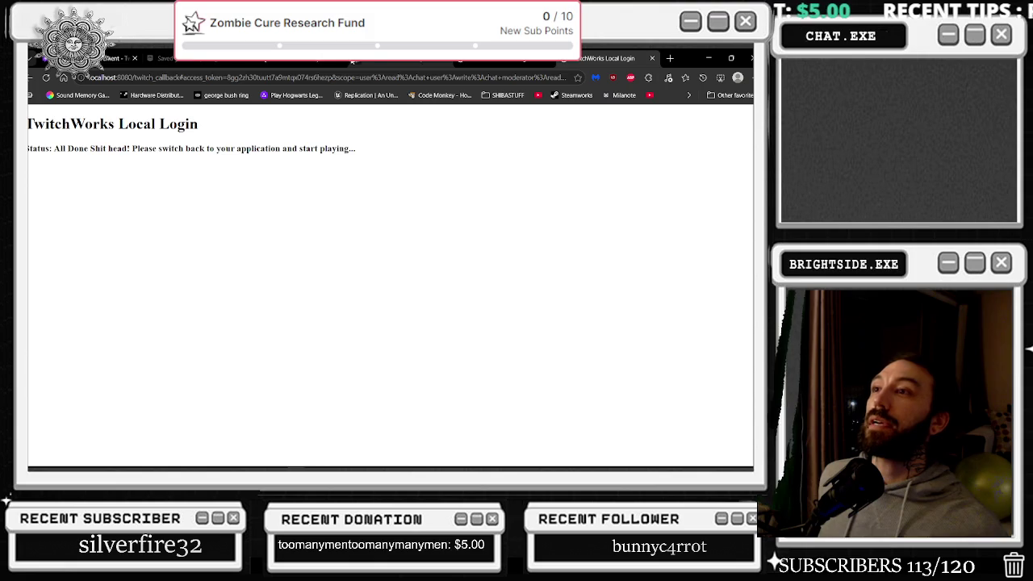
pyautogui.click(243, 62)
pyautogui.click(185, 61)
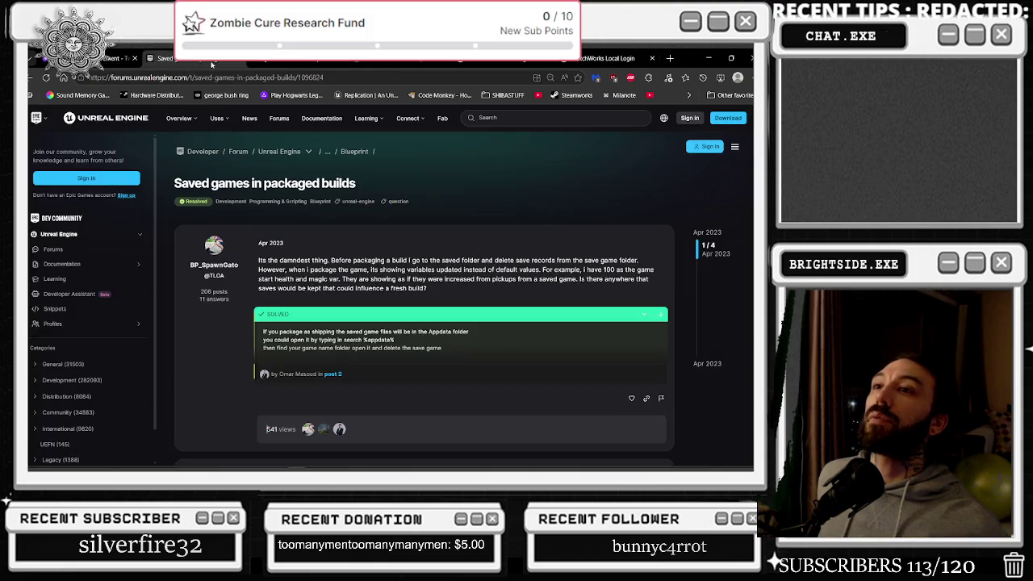
pyautogui.click(417, 62)
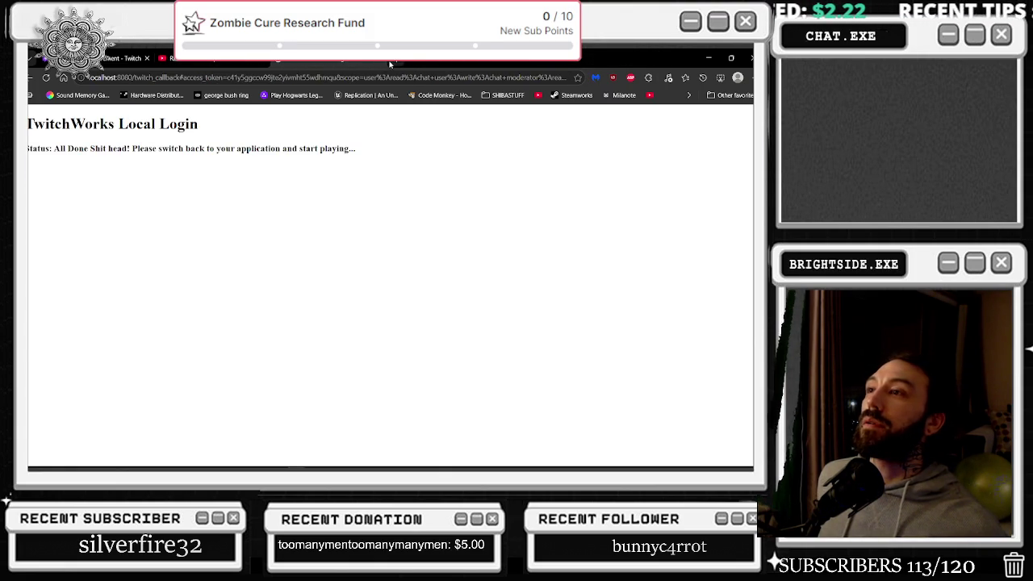
pyautogui.click(390, 64)
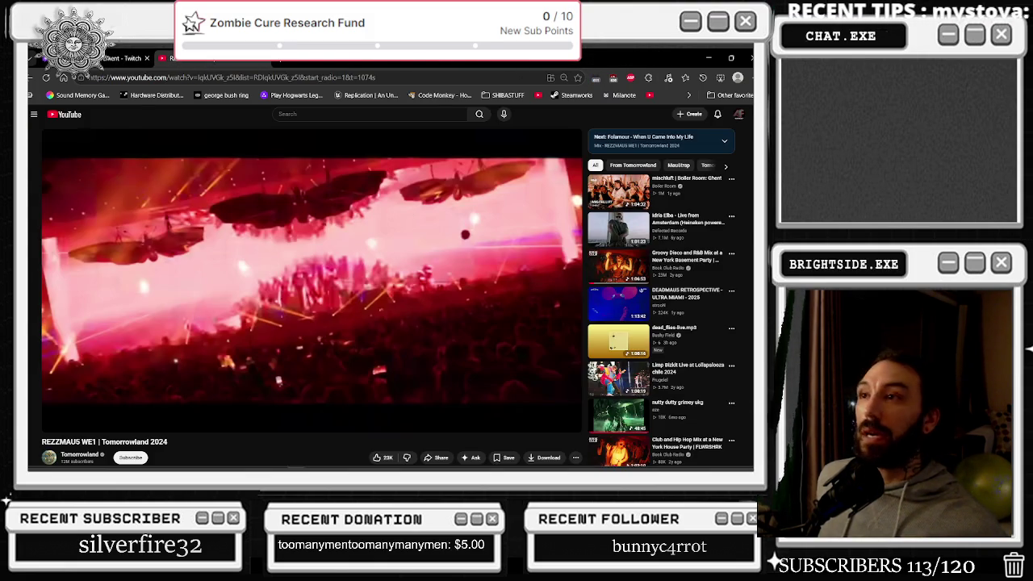
# Show the Windows desktop and bring up the window switcher
pyautogui.press('super+d')
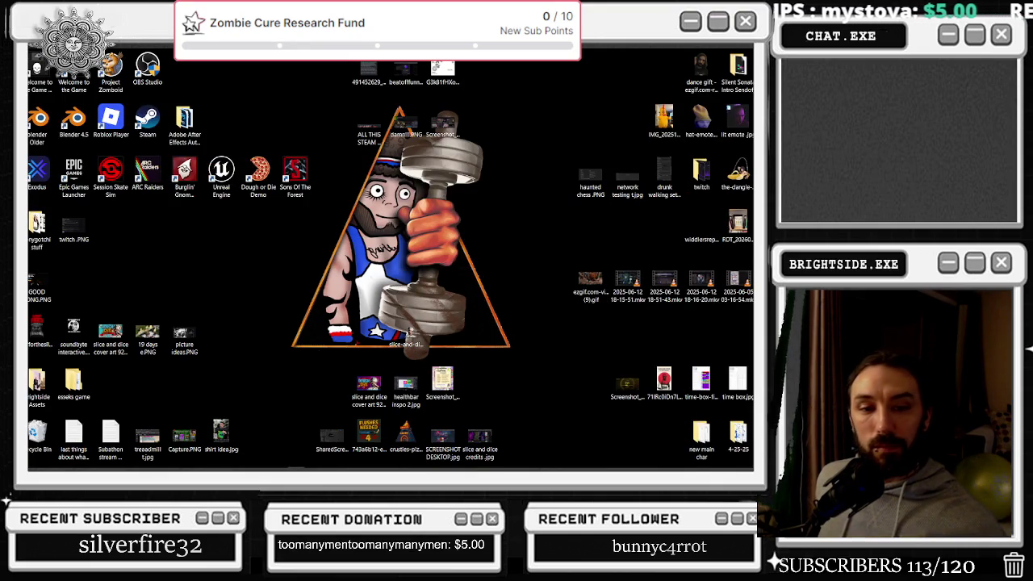
pyautogui.moveTo(489, 462)
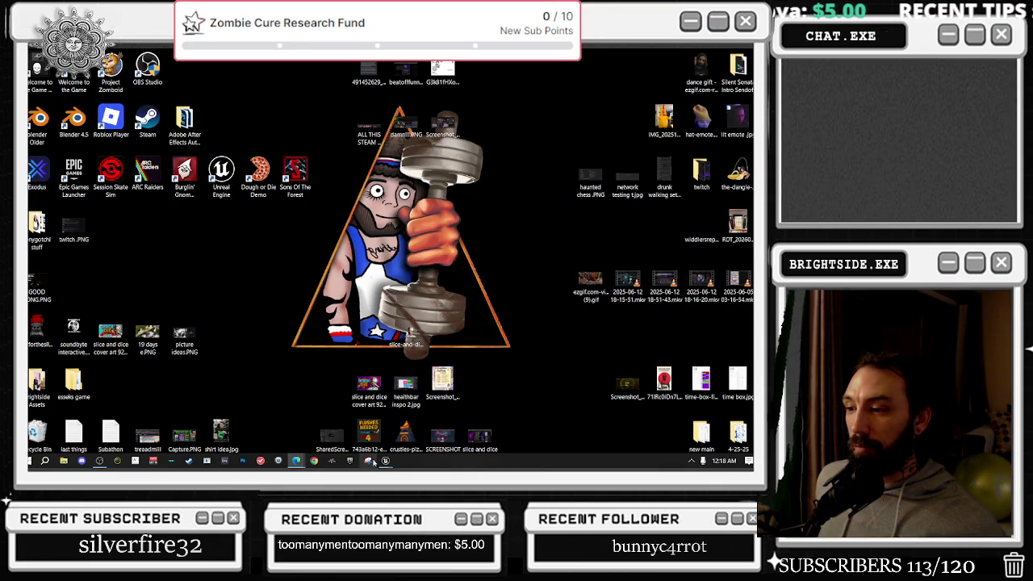
pyautogui.hotkey('alt', 'Tab')
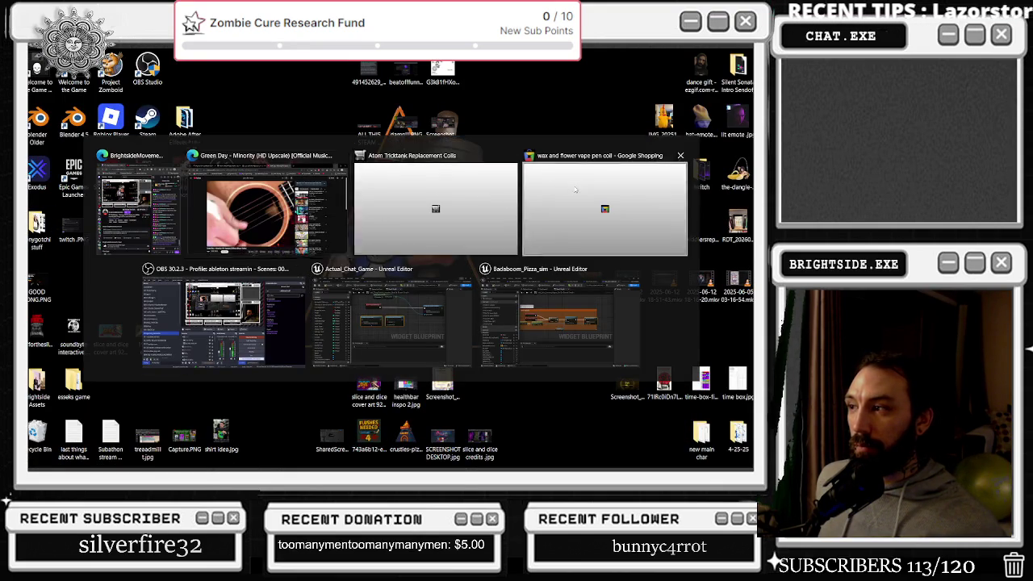
# Return to the Green Day video tab, reload it and skip the Dookie album to 0:29
pyautogui.click(574, 190)
pyautogui.click(121, 58)
pyautogui.click(167, 54)
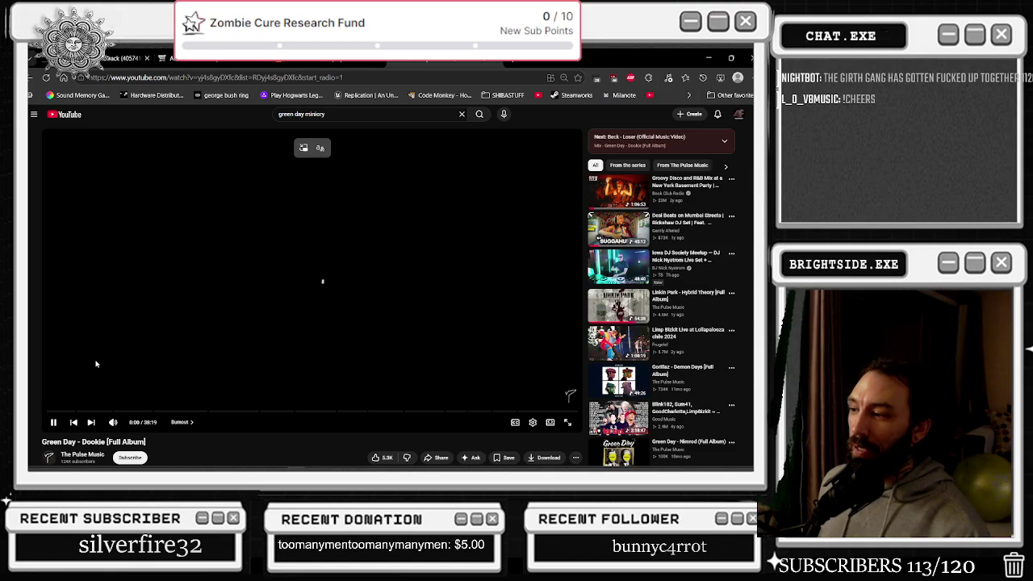
pyautogui.scroll(-1, 138, 261)
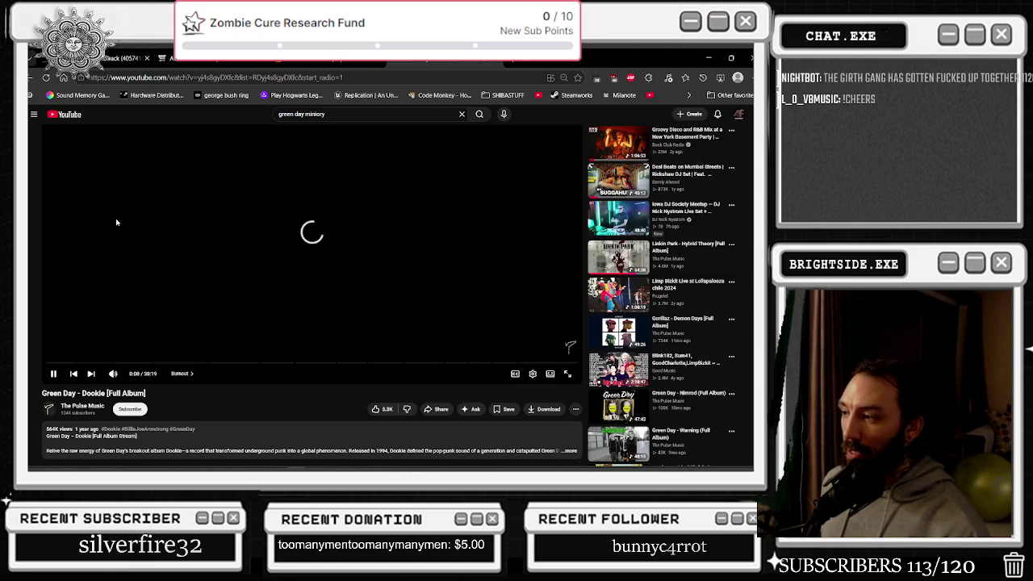
pyautogui.scroll(-3, 139, 216)
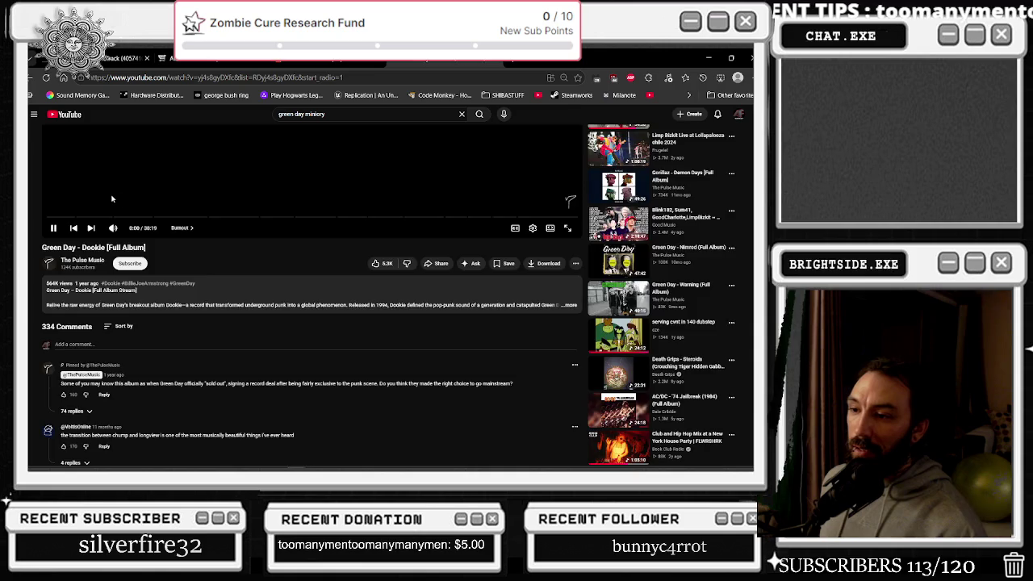
pyautogui.scroll(2, 89, 226)
pyautogui.scroll(2, 259, 220)
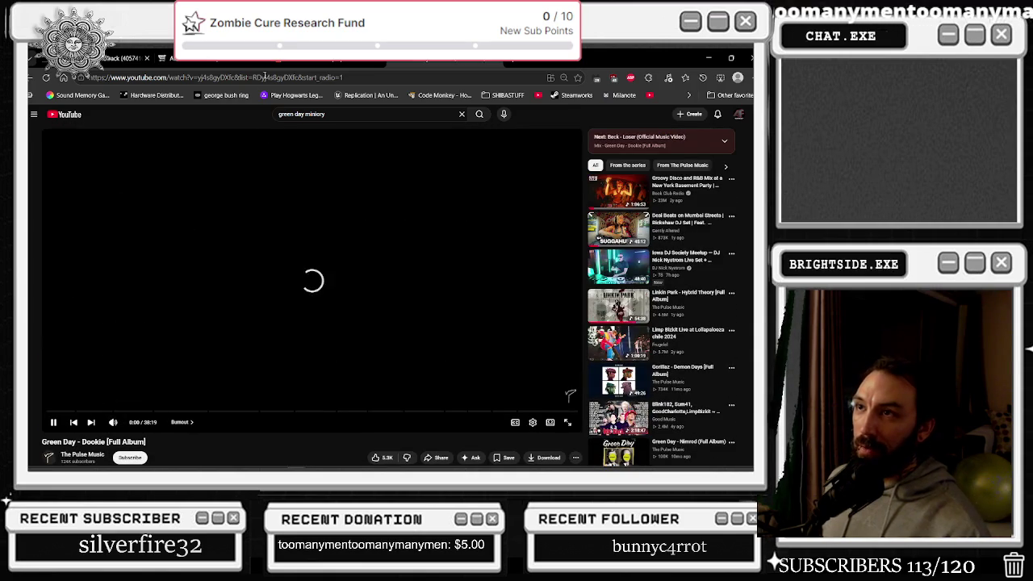
pyautogui.press('F5')
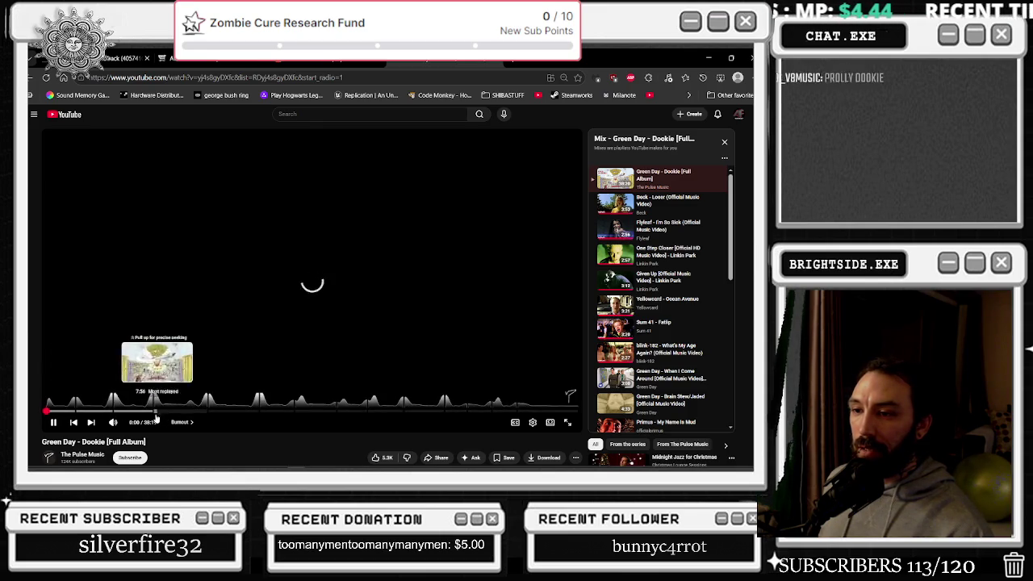
pyautogui.click(52, 411)
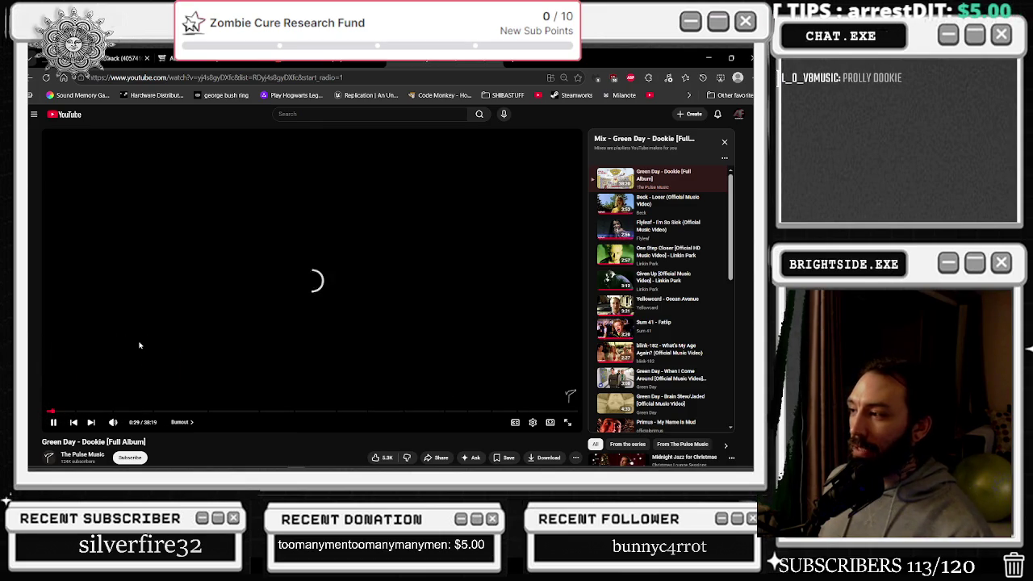
pyautogui.rightClick(93, 320)
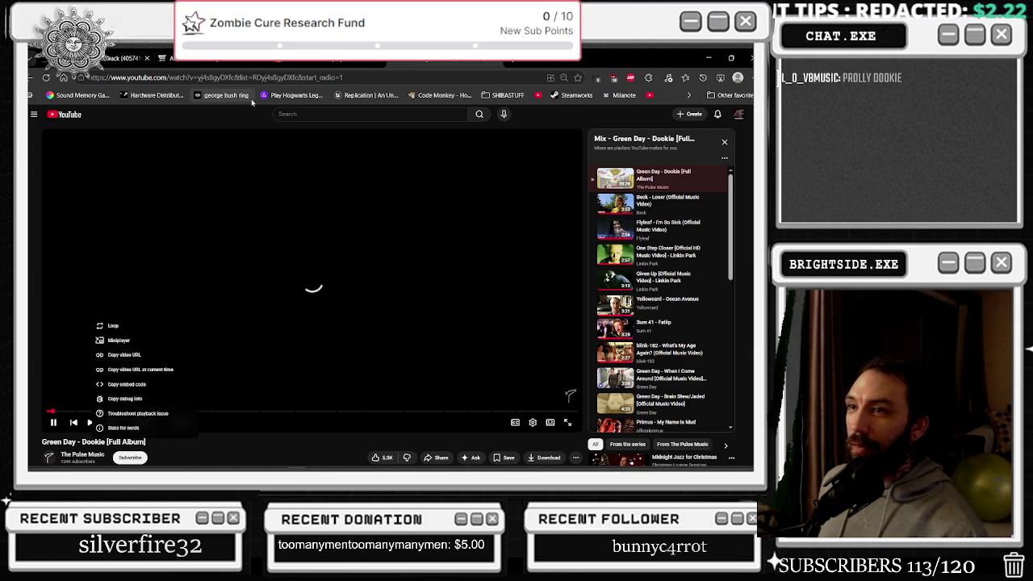
pyautogui.click(181, 124)
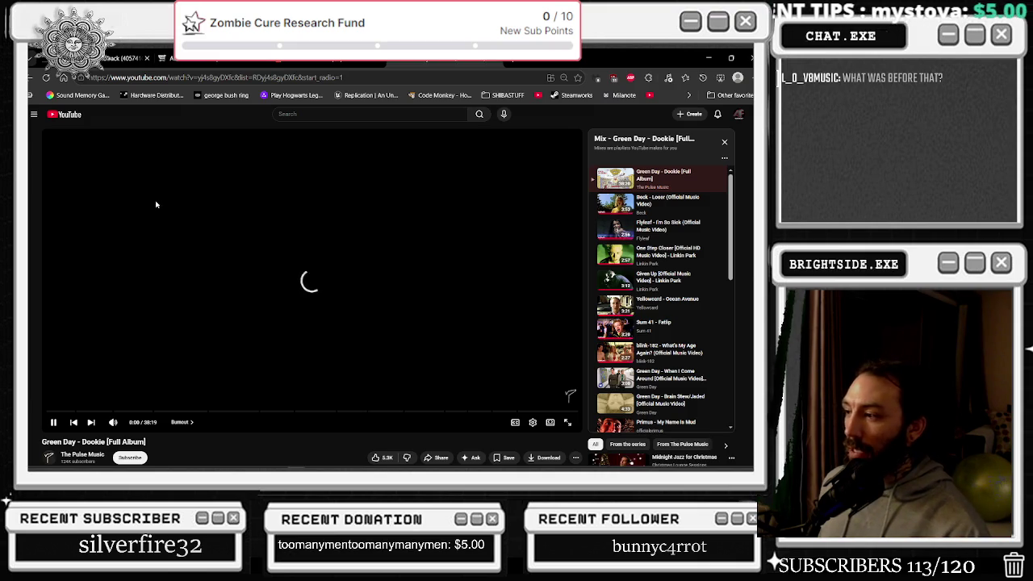
# Scroll through the video page and skip the album ahead to 1:47
pyautogui.scroll(-10, 645, 323)
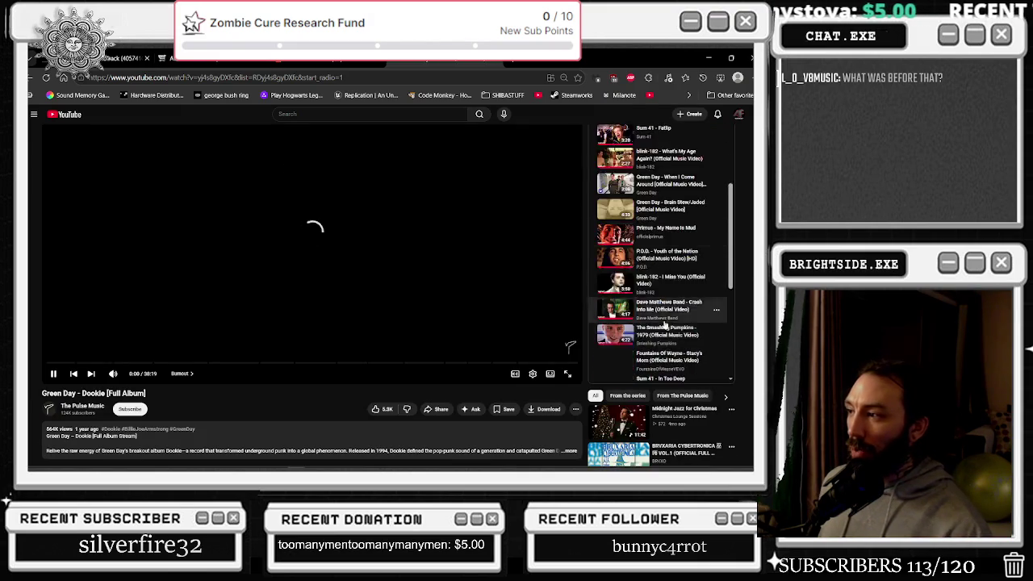
pyautogui.scroll(-5, 649, 418)
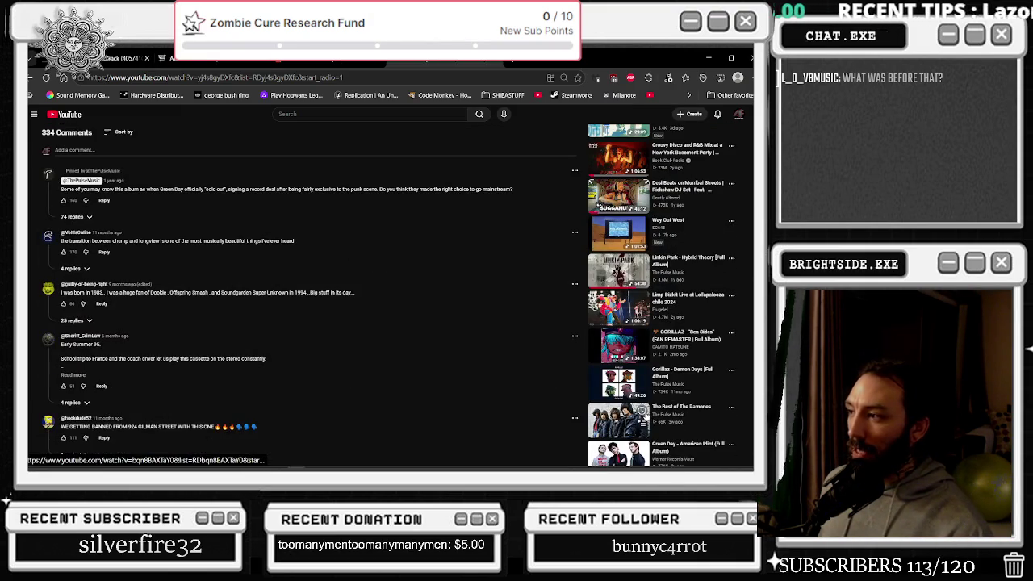
pyautogui.scroll(-7, 580, 396)
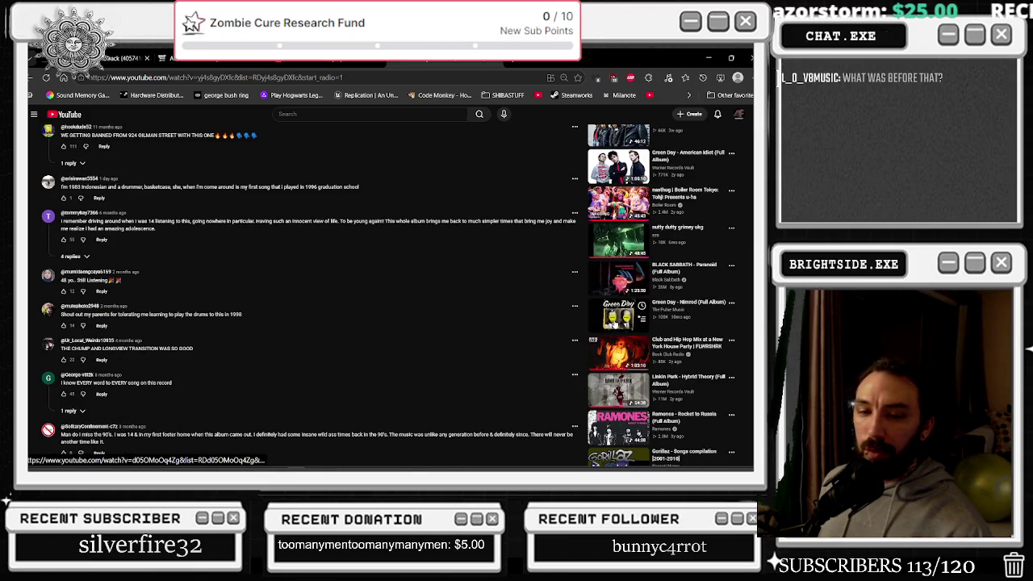
pyautogui.scroll(-1, 614, 324)
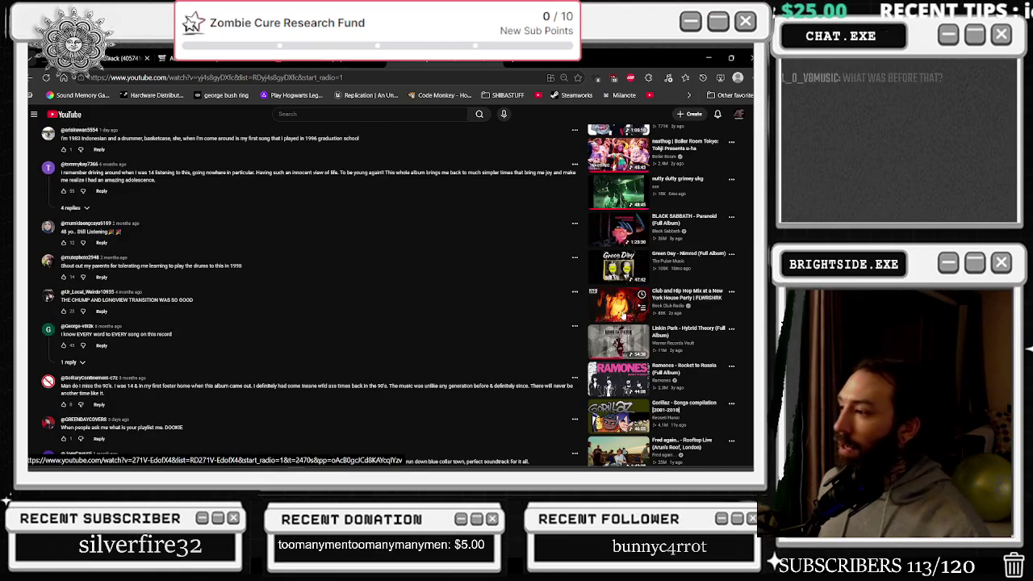
pyautogui.scroll(-1, 621, 317)
pyautogui.scroll(-2, 623, 310)
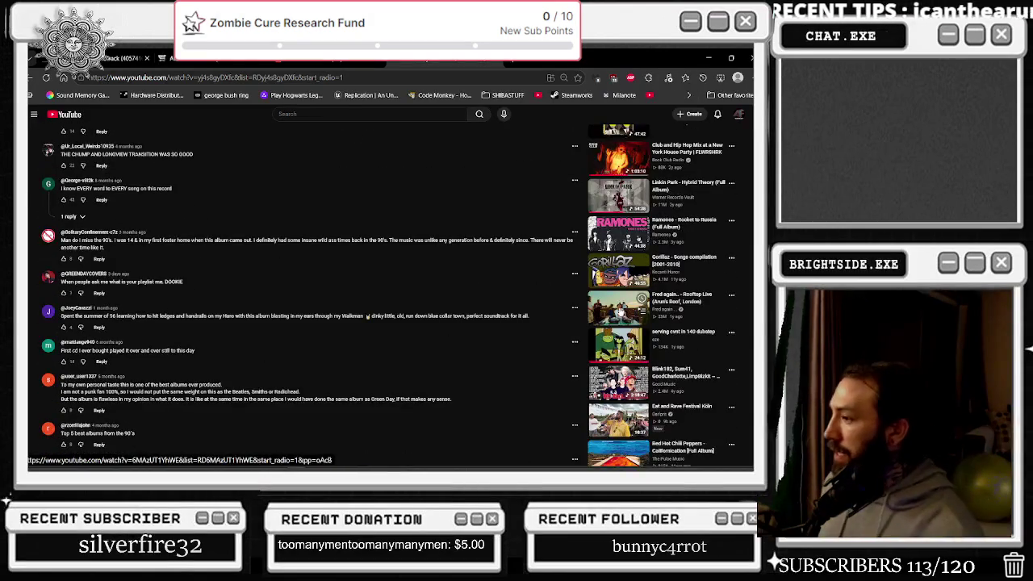
pyautogui.scroll(-2, 623, 311)
pyautogui.scroll(-1, 623, 310)
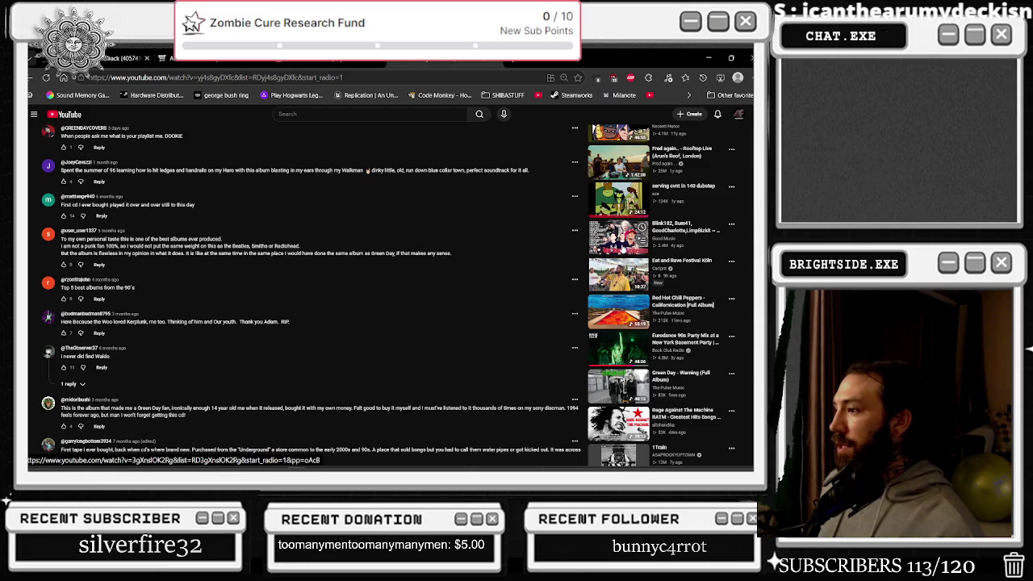
pyautogui.scroll(-3, 532, 322)
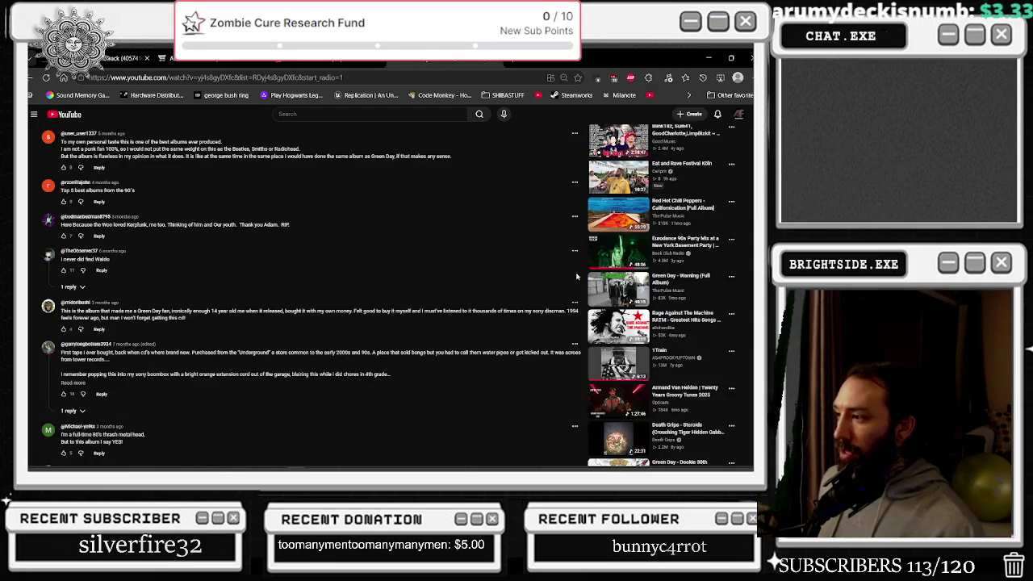
pyautogui.scroll(-1, 477, 392)
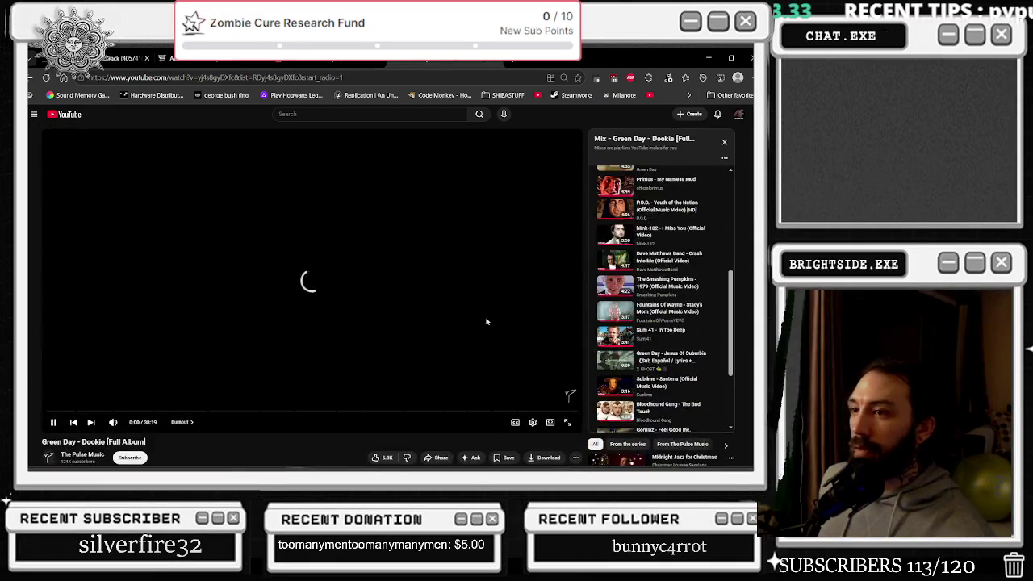
pyautogui.click(71, 411)
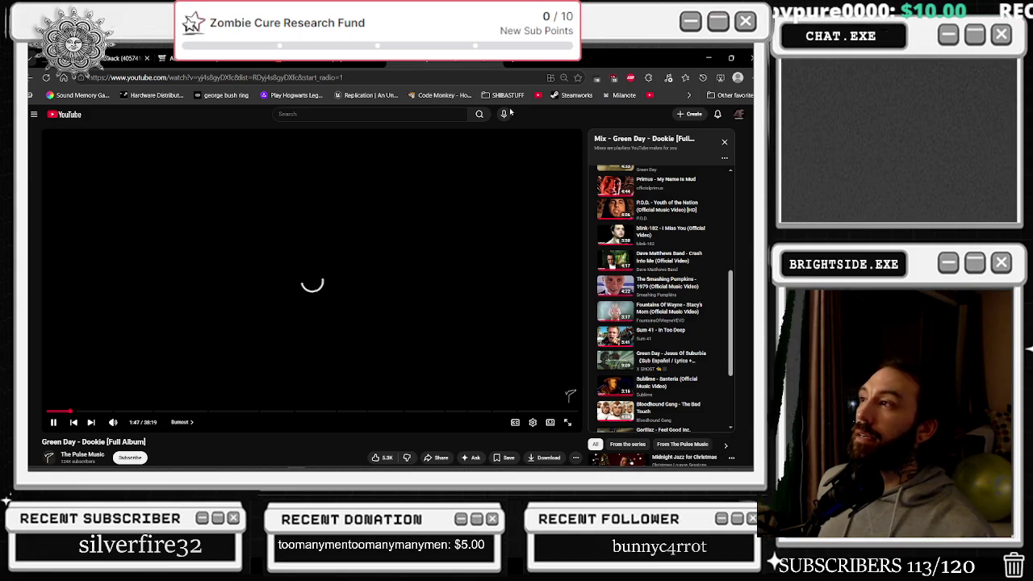
pyautogui.scroll(-1, 217, 307)
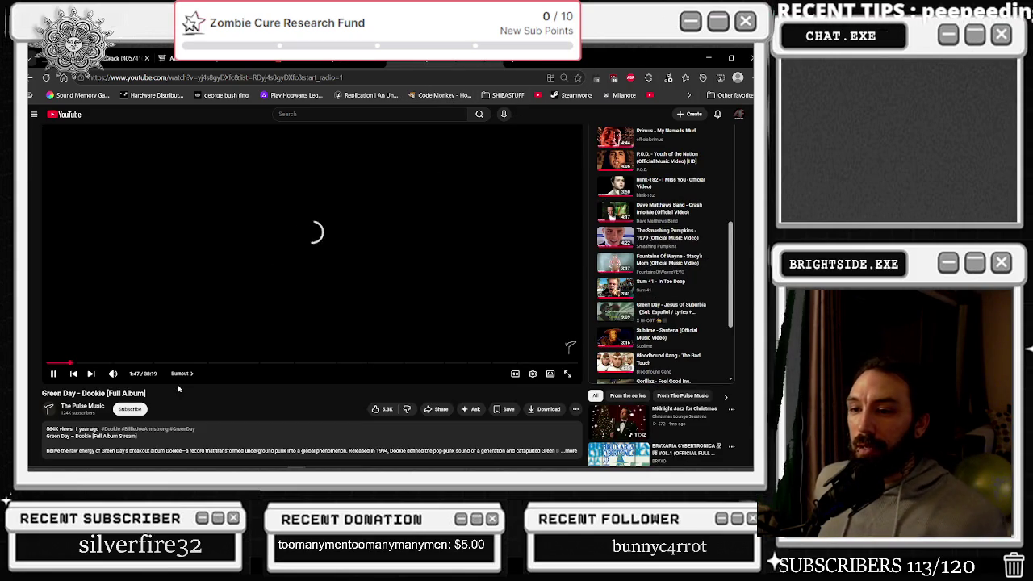
# Copy the title 'Green Day - Dookie [Full Album]' and search YouTube for it
pyautogui.moveTo(147, 393); pyautogui.dragTo(33, 395)
pyautogui.hotkey('ctrl', 'c')
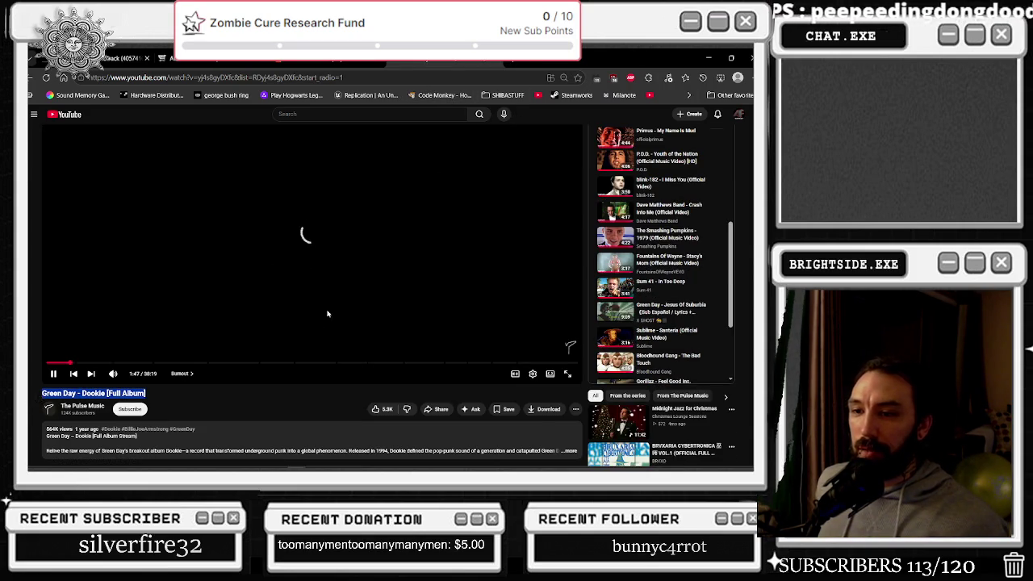
pyautogui.scroll(1, 327, 314)
pyautogui.click(288, 114)
pyautogui.hotkey('ctrl', 'v')
pyautogui.press('Return')
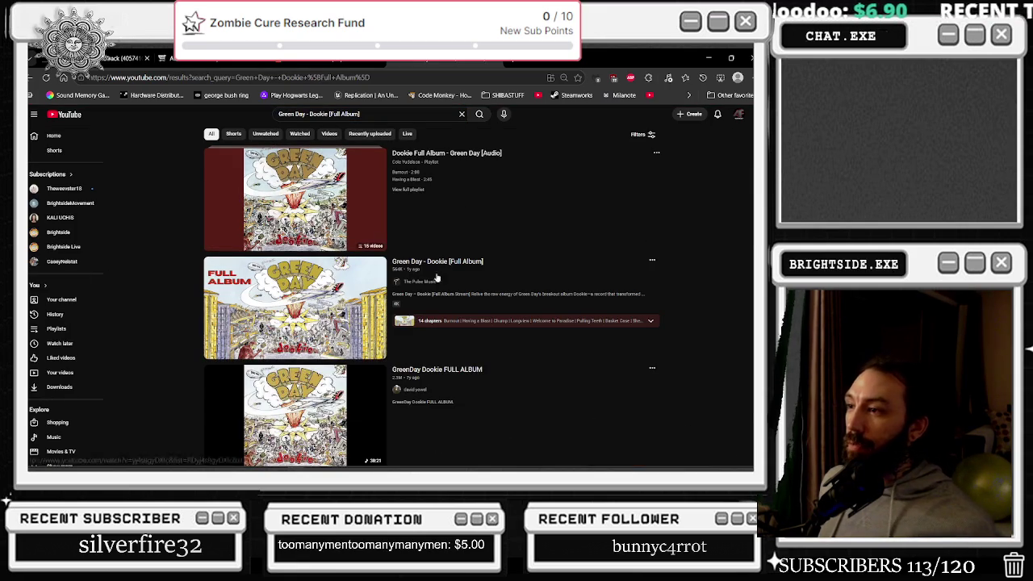
# Play the GreenDay Dookie FULL ALBUM result and minimize the browser
pyautogui.click(542, 326)
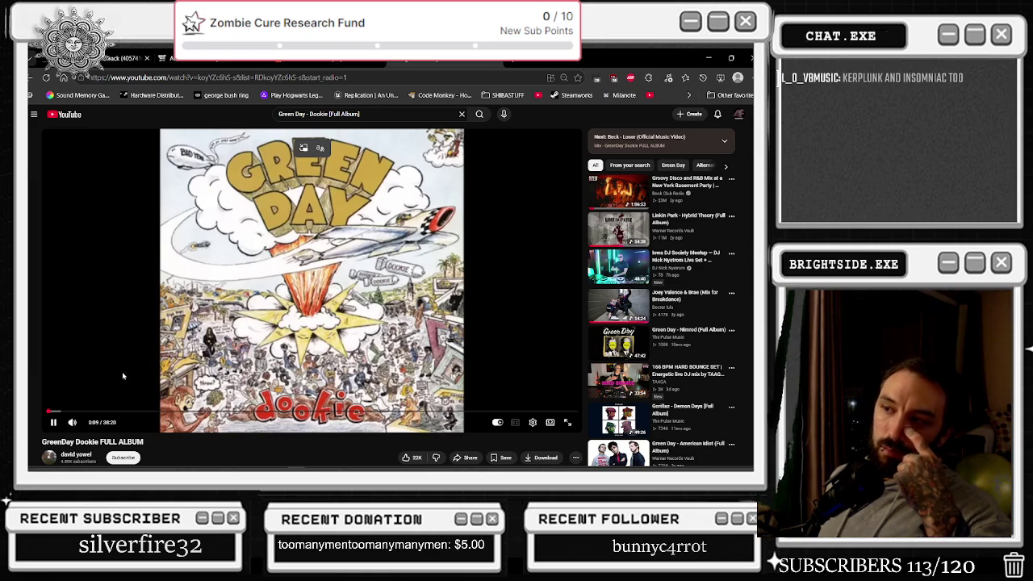
pyautogui.click(708, 59)
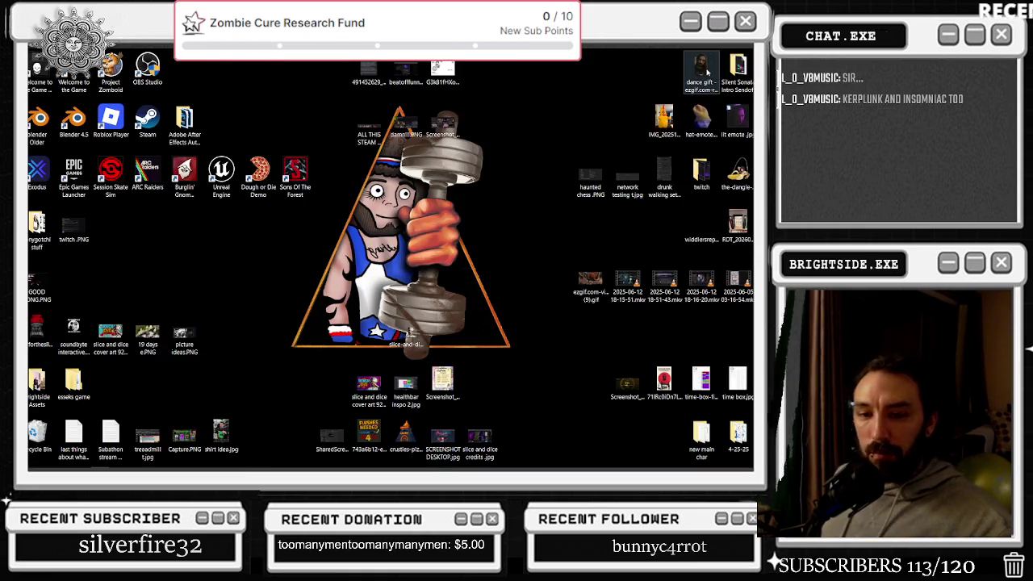
# Return to the Actual_Chat_Game editor and rearrange the On Pressed and spare console nodes
pyautogui.moveTo(234, 467)
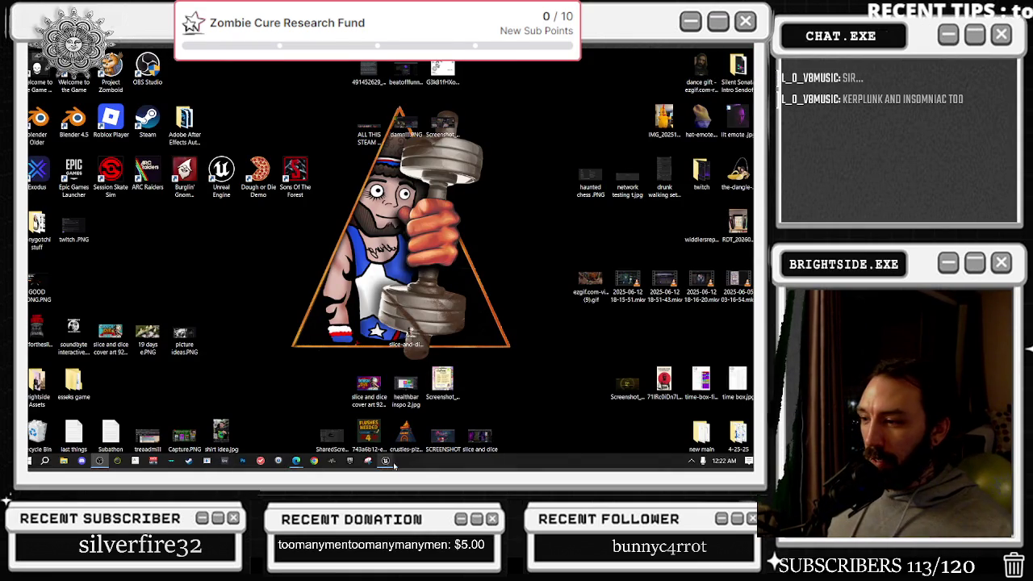
pyautogui.moveTo(391, 465)
pyautogui.click(399, 422)
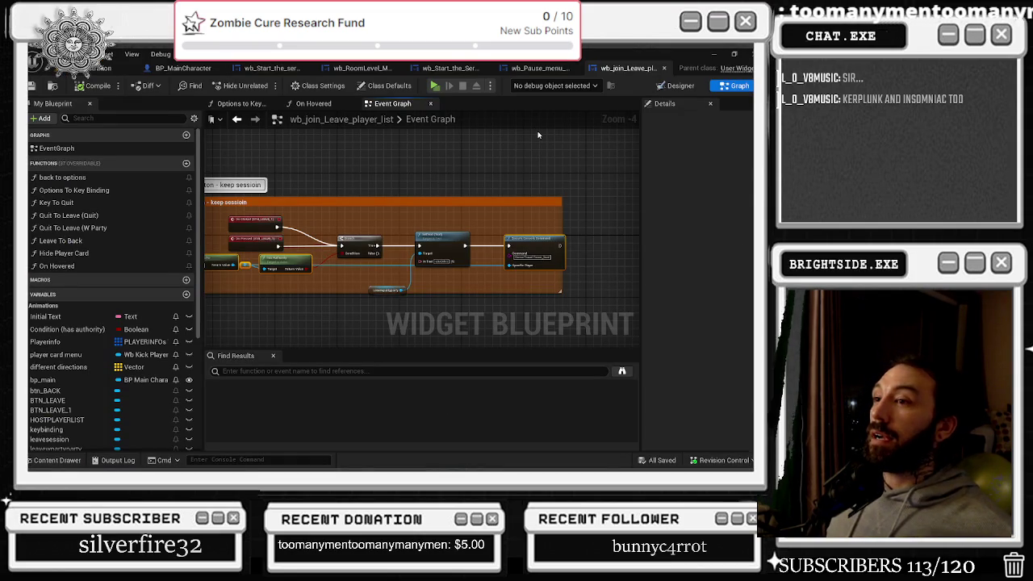
pyautogui.hotkey('alt', 'Tab')
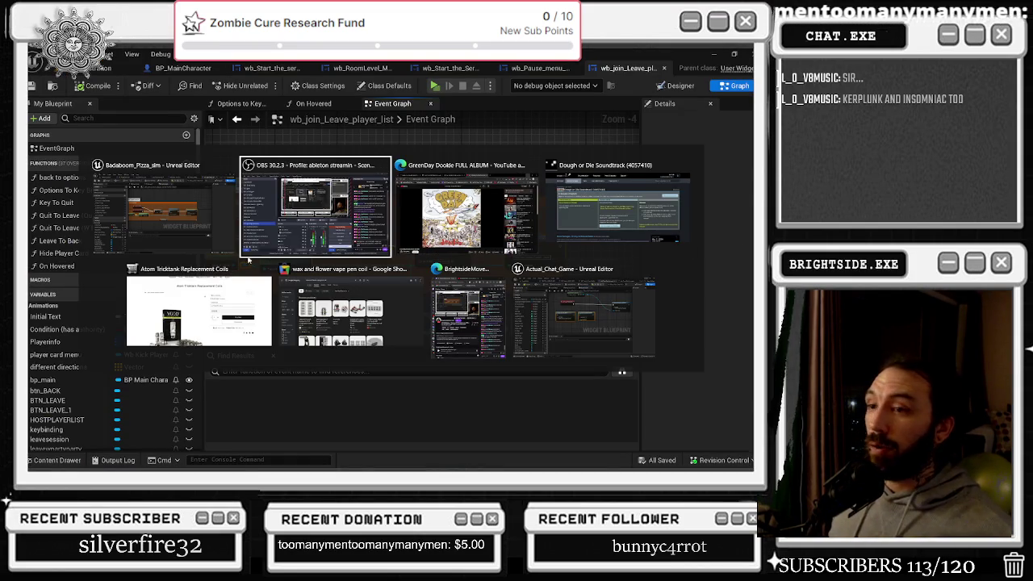
pyautogui.hotkey('alt', 'Tab')
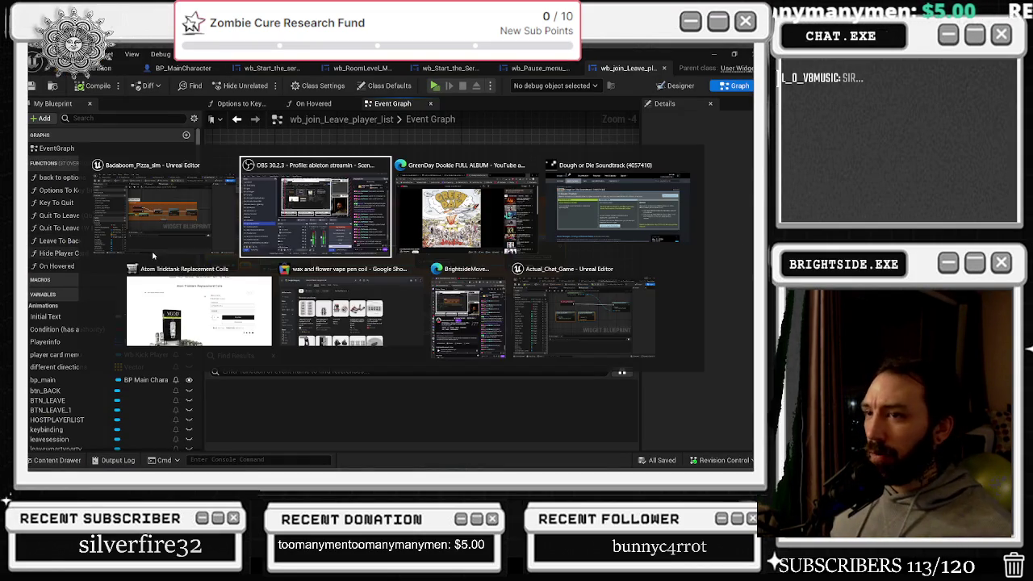
pyautogui.click(583, 321)
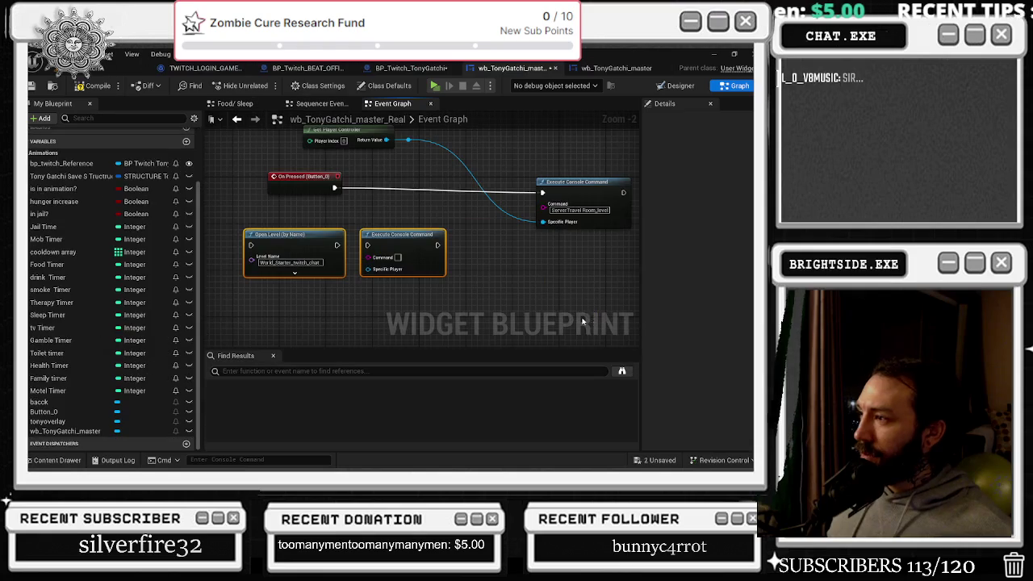
pyautogui.click(420, 161)
pyautogui.moveTo(303, 177); pyautogui.dragTo(298, 182)
pyautogui.moveTo(400, 242); pyautogui.dragTo(425, 188)
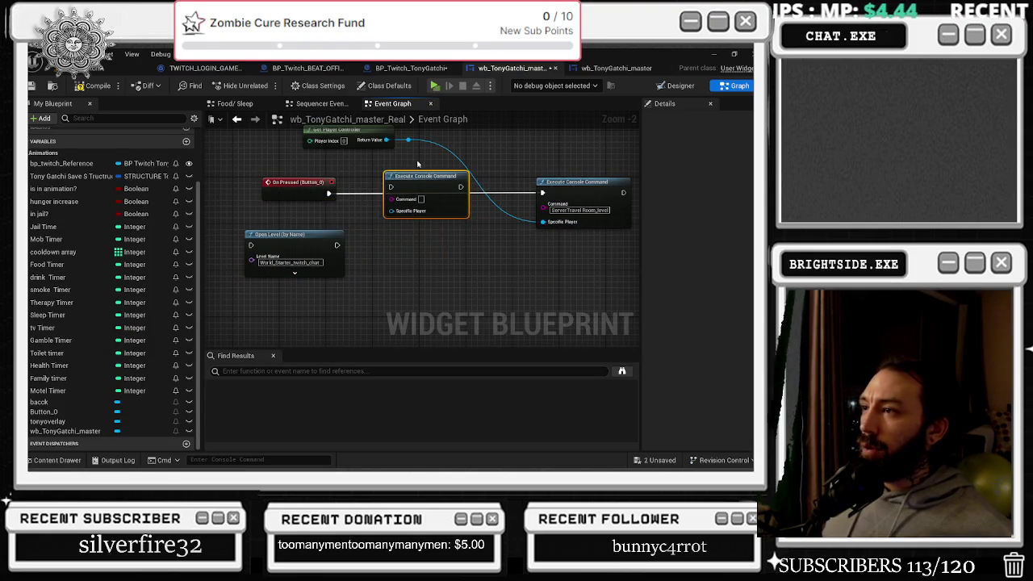
pyautogui.moveTo(344, 211); pyautogui.dragTo(369, 239)
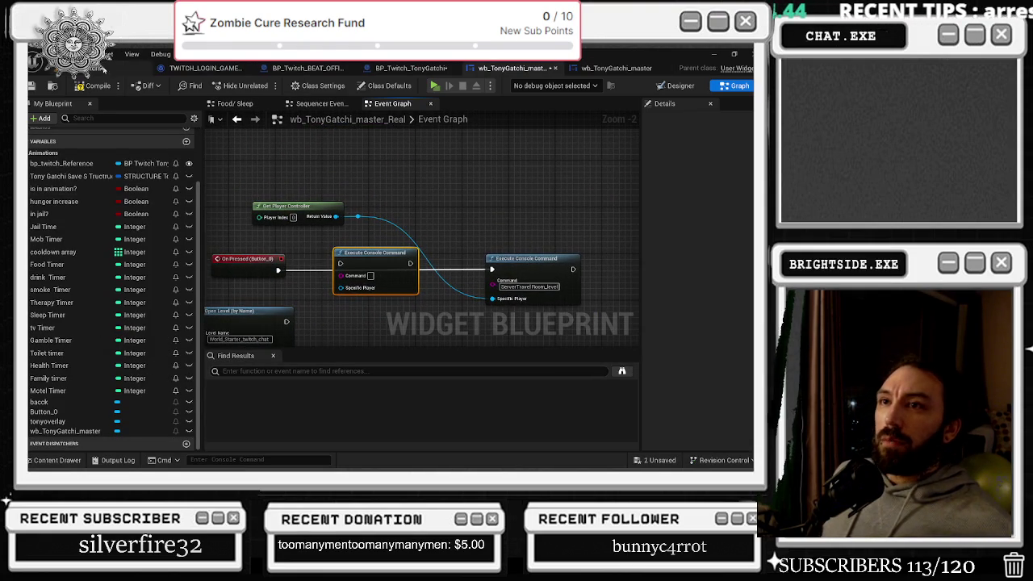
# Set the Command pin to ServerTravel World_Starter_twitch_chat using the Content Drawer level name
pyautogui.click(53, 460)
pyautogui.click(334, 371)
pyautogui.press('F2')
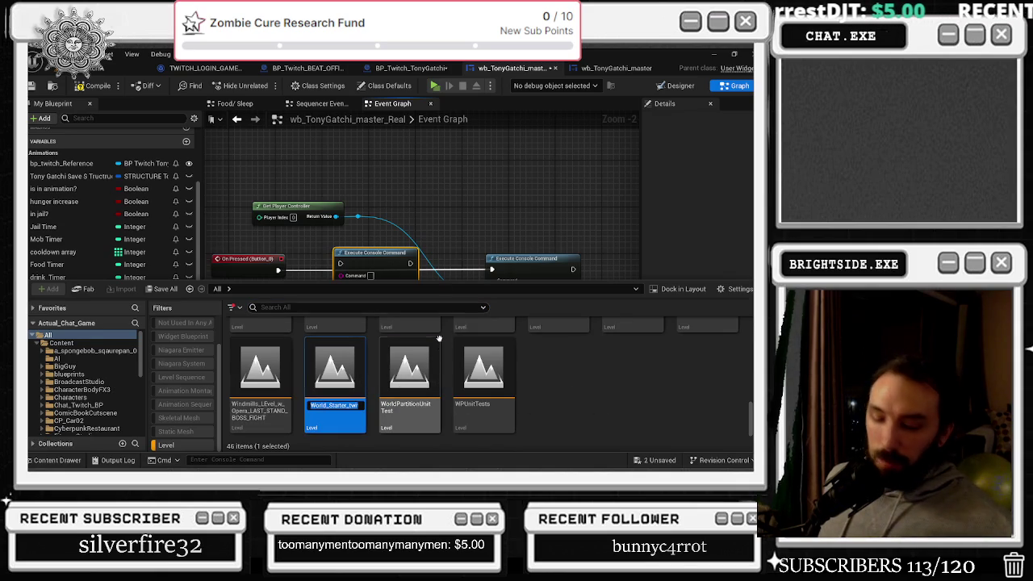
pyautogui.click(449, 249)
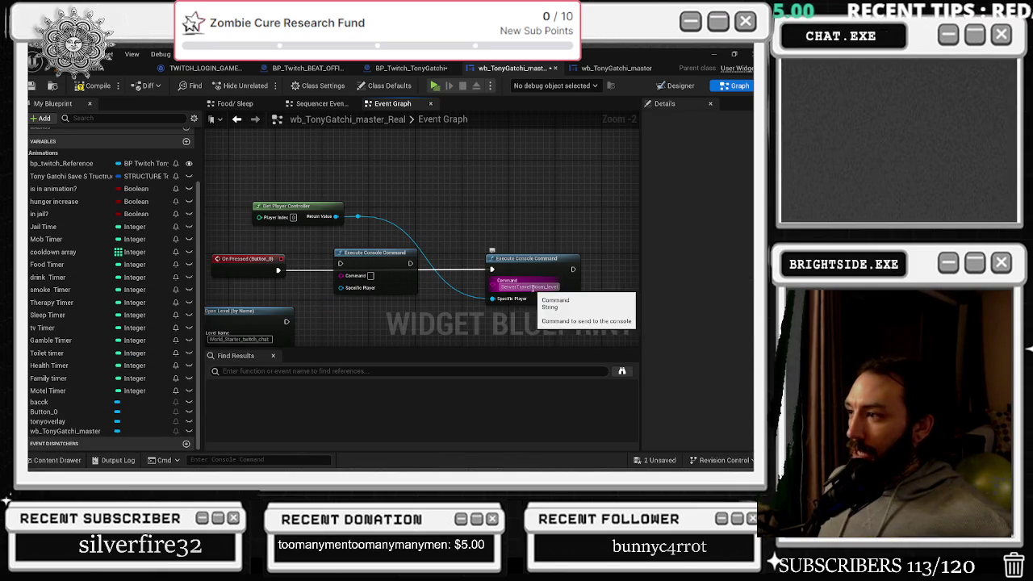
pyautogui.write('World_Starter_twitch_chat')
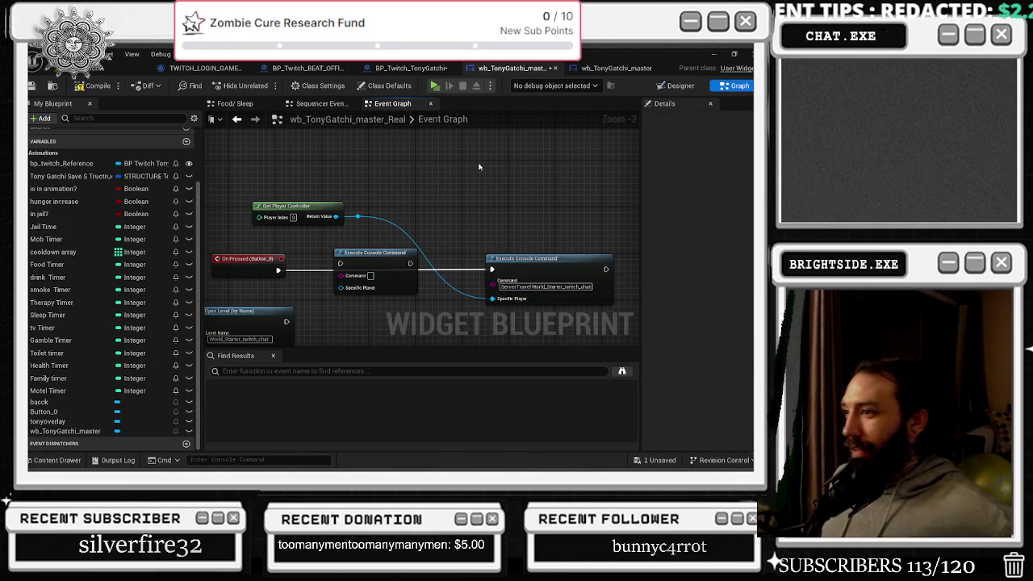
# Delete the spare Execute Console Command node and select the remaining command nodes
pyautogui.click(367, 253)
pyautogui.press('Delete')
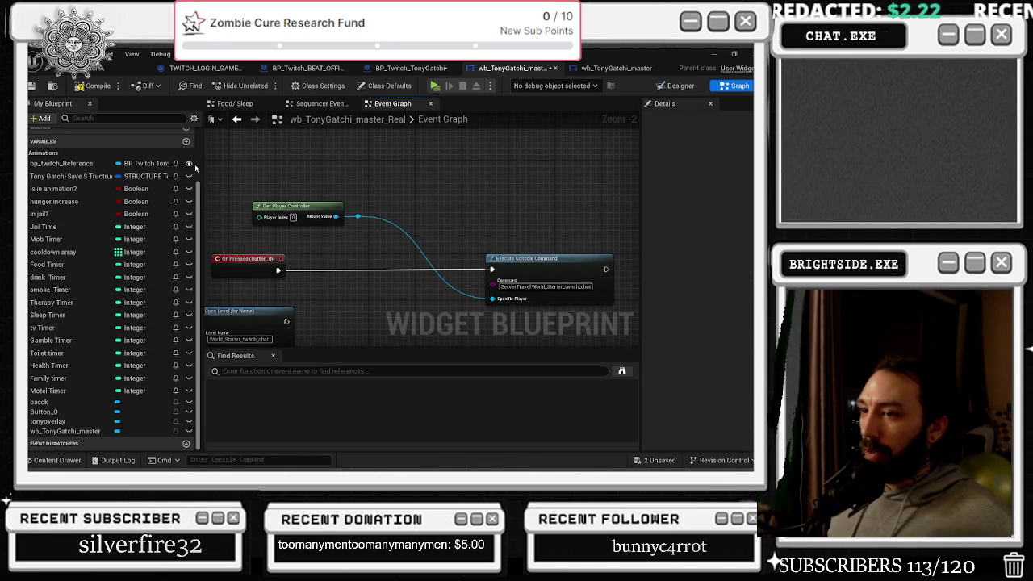
pyautogui.moveTo(250, 188); pyautogui.dragTo(500, 256)
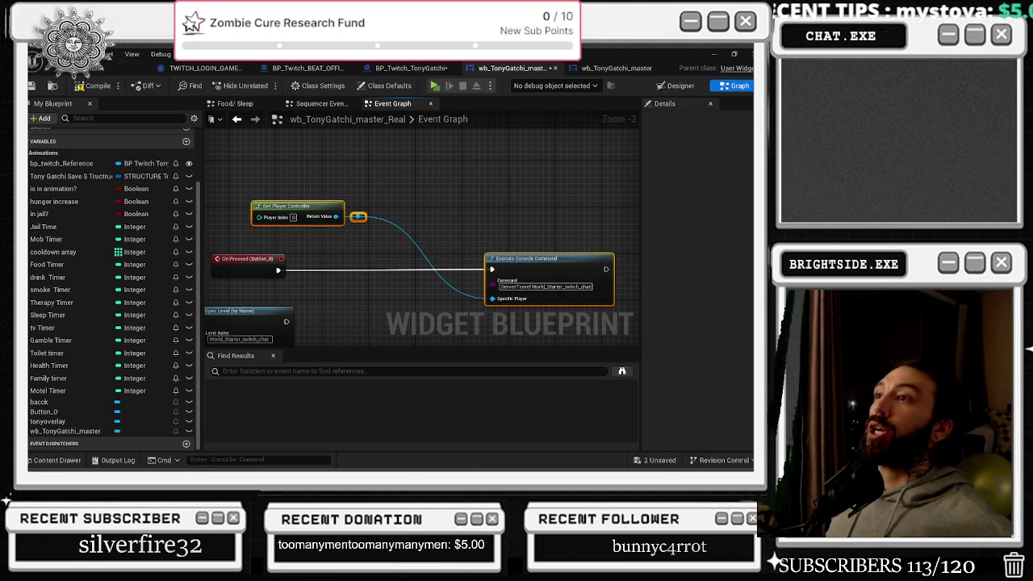
pyautogui.click(327, 70)
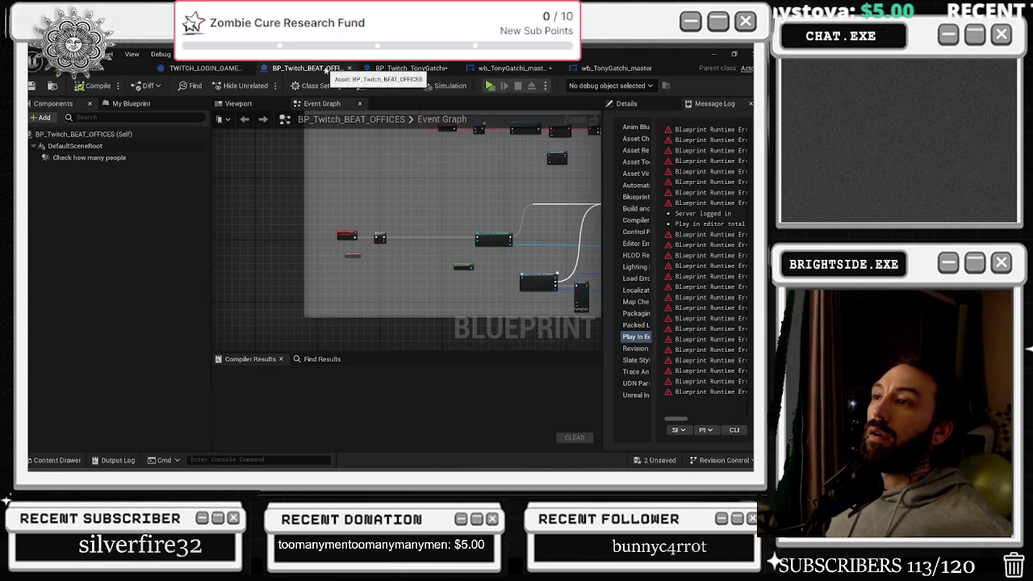
# Check the Details and Message Log panels, then move through tabs to TWITCH_LOGIN_GAME_INSTANCE's Event Graph
pyautogui.click(626, 103)
pyautogui.click(703, 102)
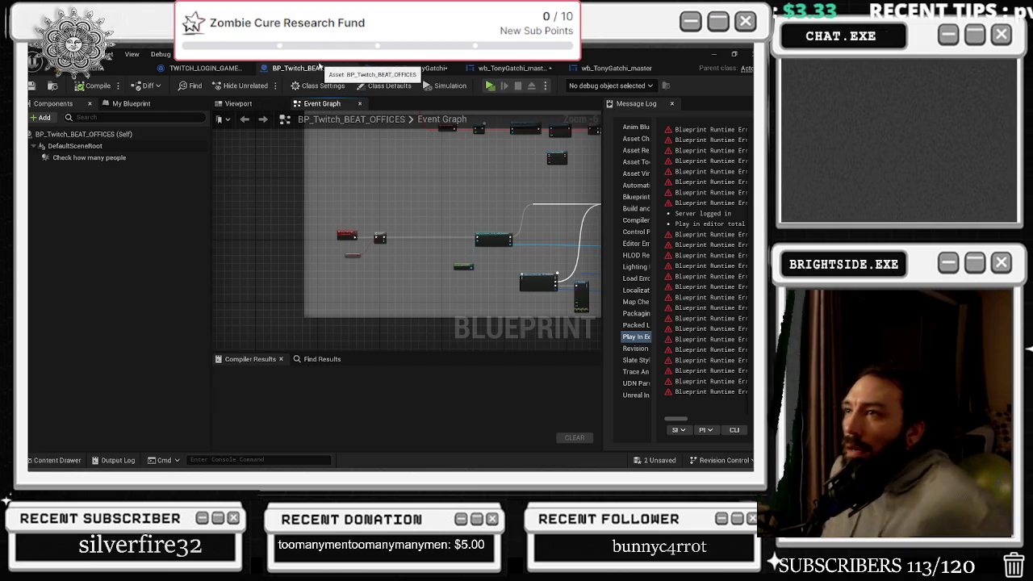
pyautogui.scroll(-5, 422, 275)
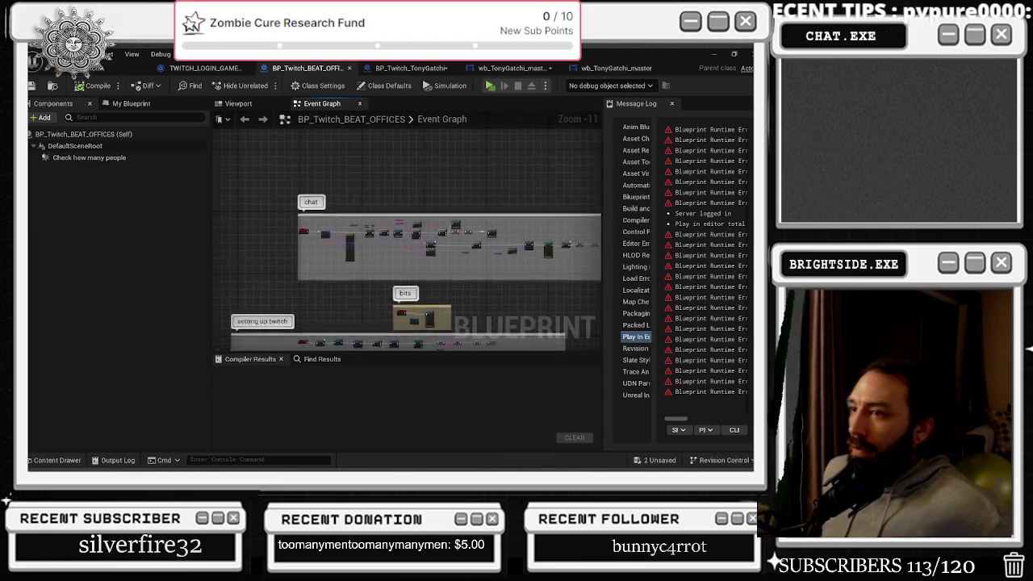
pyautogui.moveTo(423, 275)
pyautogui.mouseDown()
pyautogui.moveTo(452, 278)
pyautogui.moveTo(399, 271)
pyautogui.moveTo(261, 154)
pyautogui.moveTo(379, 81)
pyautogui.moveTo(365, 53)
pyautogui.mouseUp()
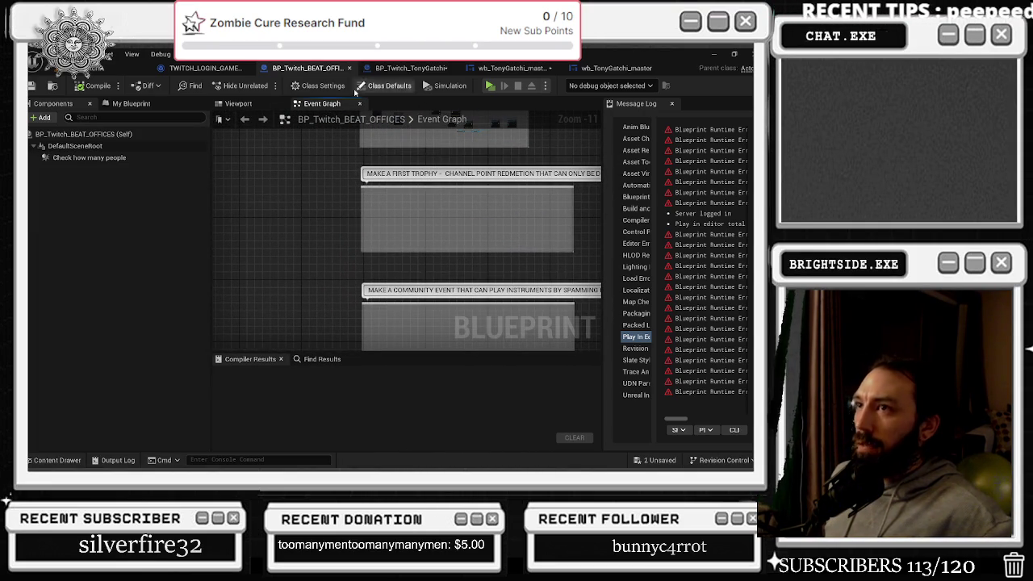
pyautogui.click(516, 68)
pyautogui.click(686, 86)
pyautogui.click(407, 69)
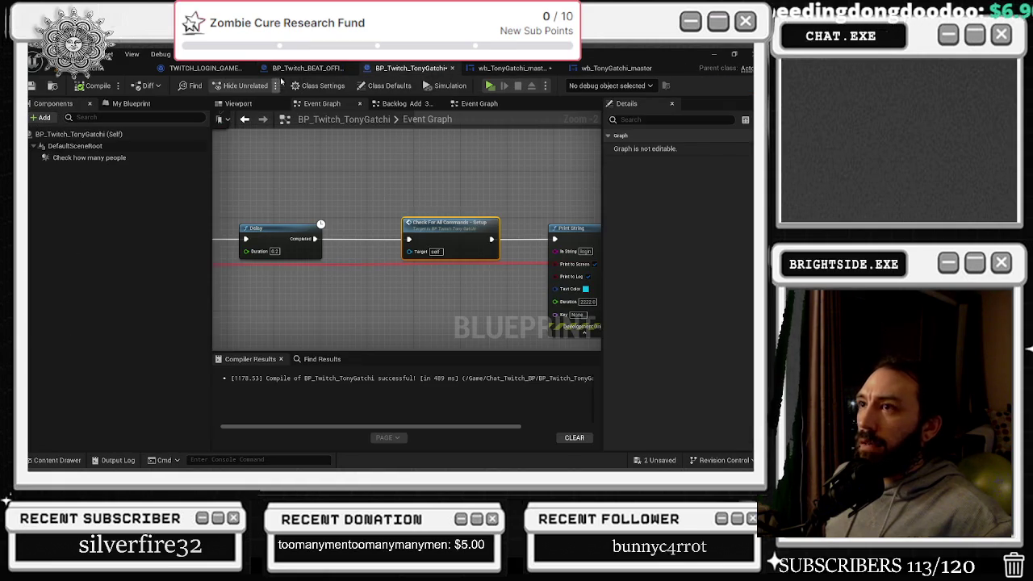
pyautogui.click(306, 68)
pyautogui.click(206, 68)
# Open the Content Drawer and clear the Level filter, leaving Niagara System off
pyautogui.click(48, 460)
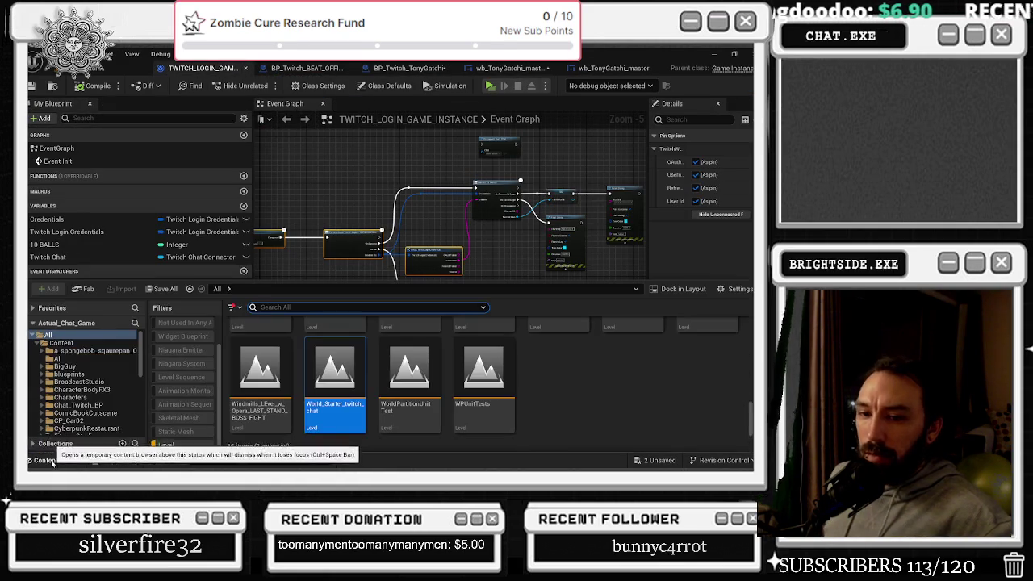
pyautogui.click(193, 444)
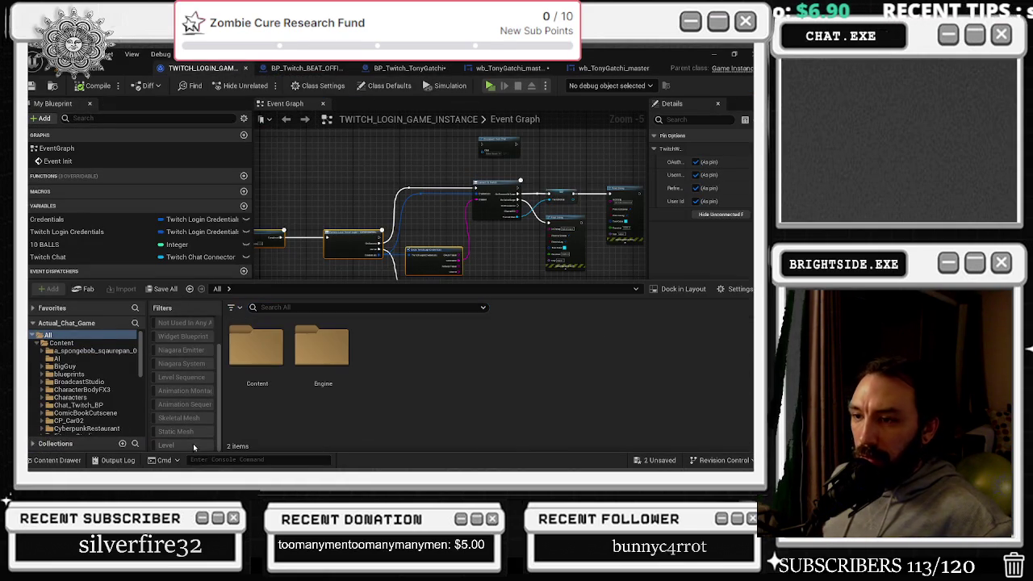
pyautogui.click(181, 364)
pyautogui.click(181, 365)
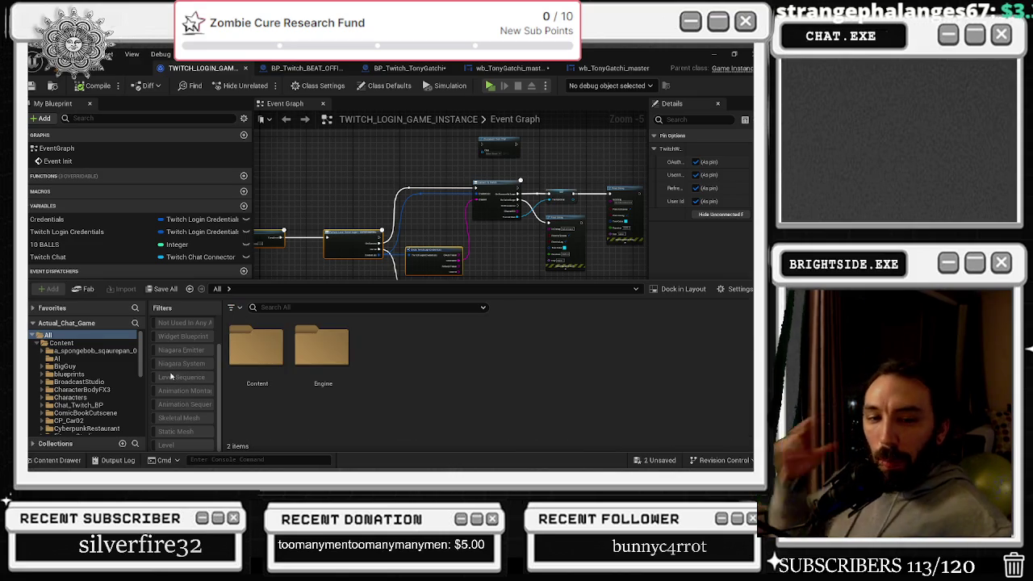
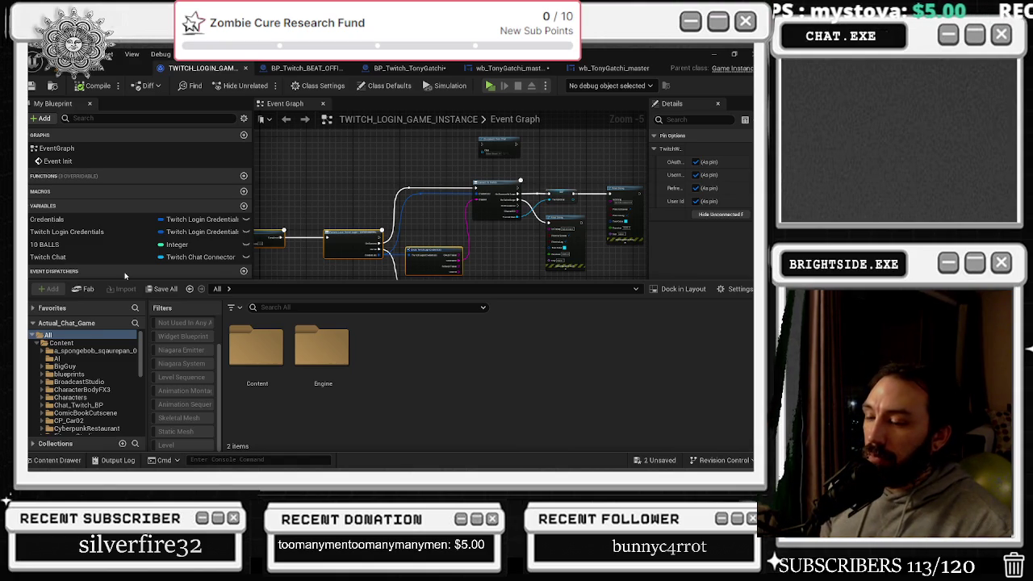
# Close the Content Drawer and nudge the start event, Set and Get Player Controller nodes right
pyautogui.click(313, 221)
pyautogui.moveTo(309, 225)
pyautogui.mouseDown()
pyautogui.moveTo(390, 267)
pyautogui.moveTo(376, 250)
pyautogui.mouseUp()
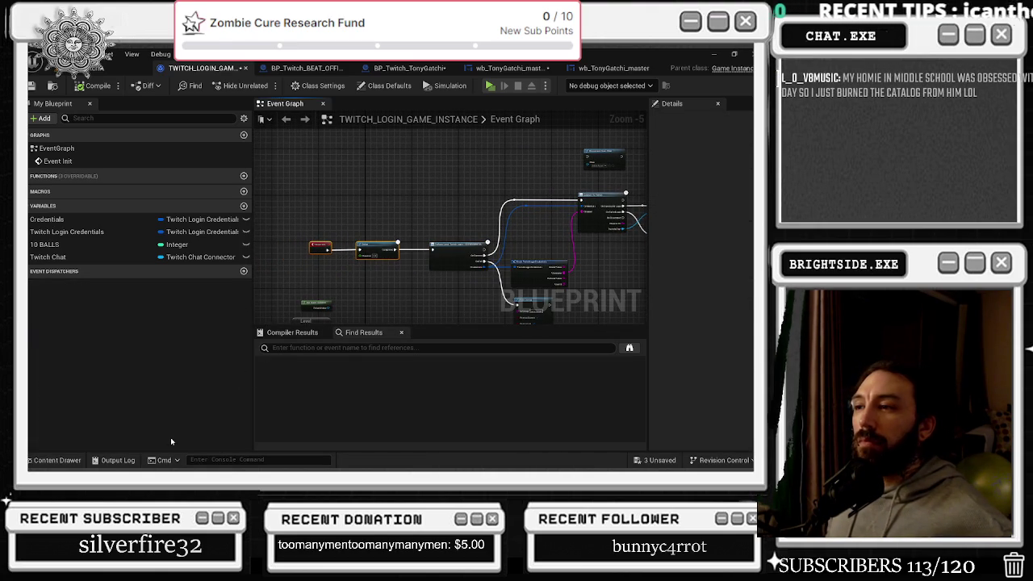
pyautogui.scroll(-2, 343, 292)
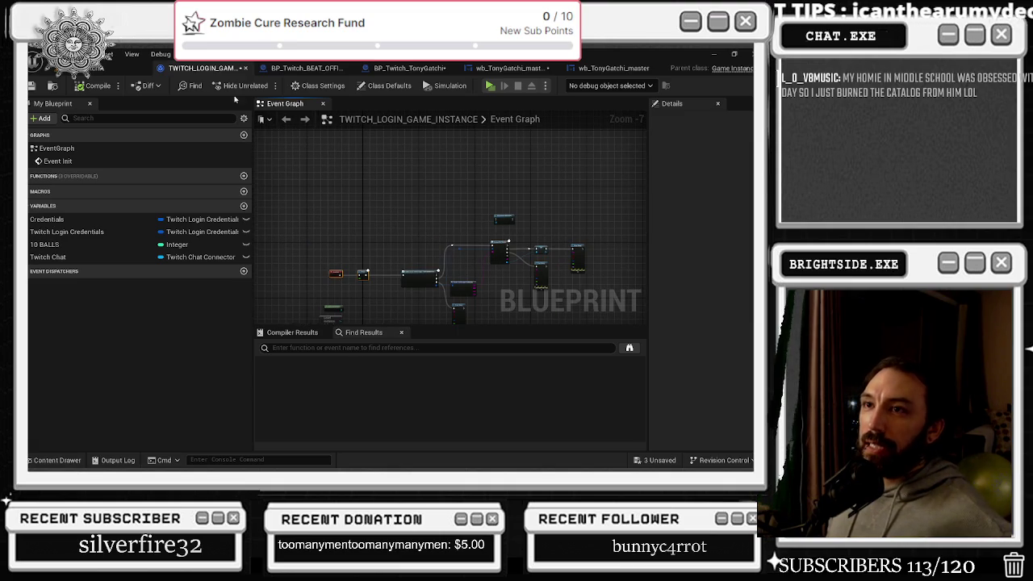
pyautogui.click(305, 68)
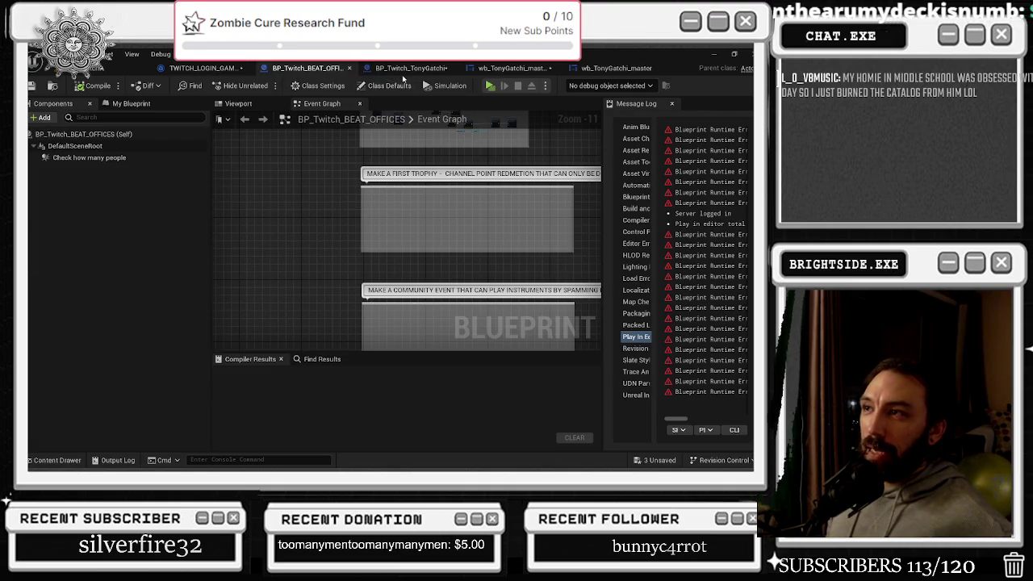
pyautogui.click(407, 69)
pyautogui.click(510, 68)
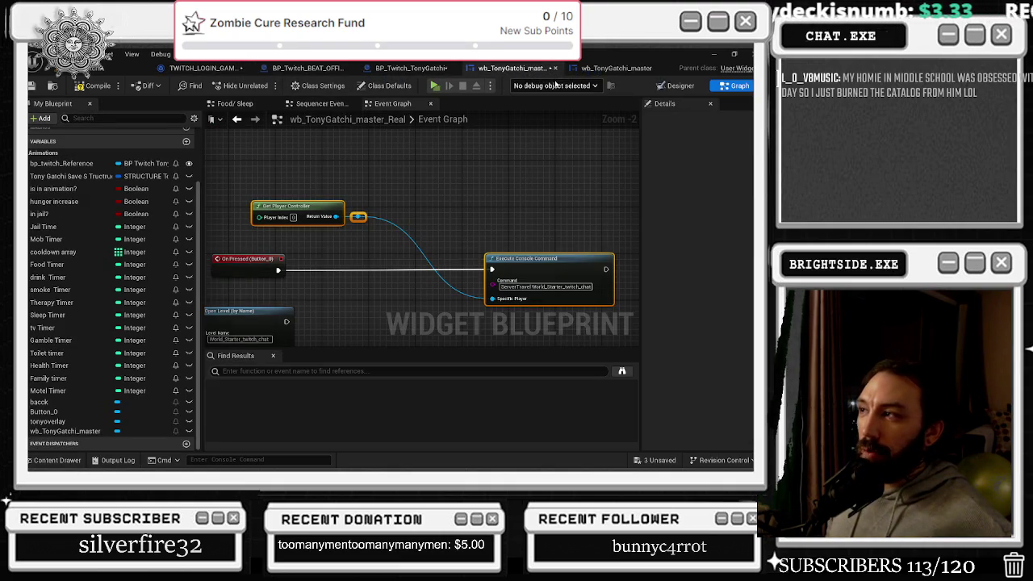
pyautogui.moveTo(309, 208); pyautogui.dragTo(374, 209)
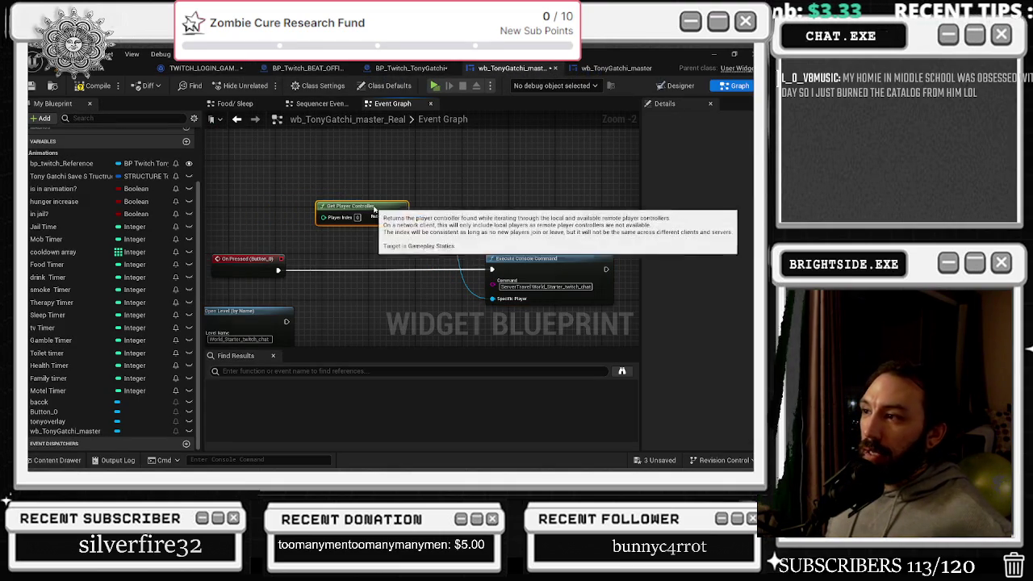
pyautogui.click(417, 162)
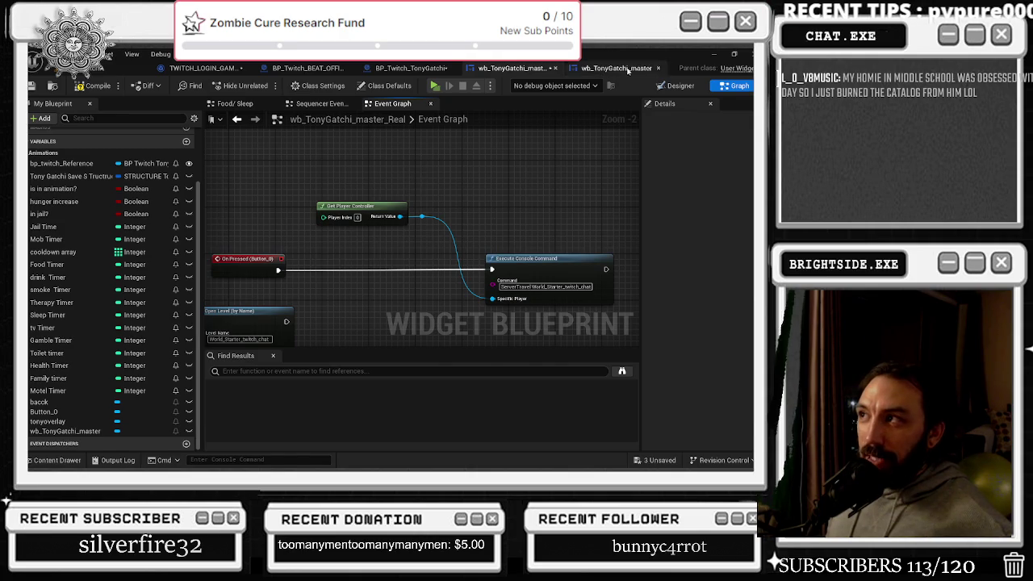
# Save the TWITCH_LOGIN_GAME_INSTANCE blueprint
pyautogui.click(613, 68)
pyautogui.click(198, 68)
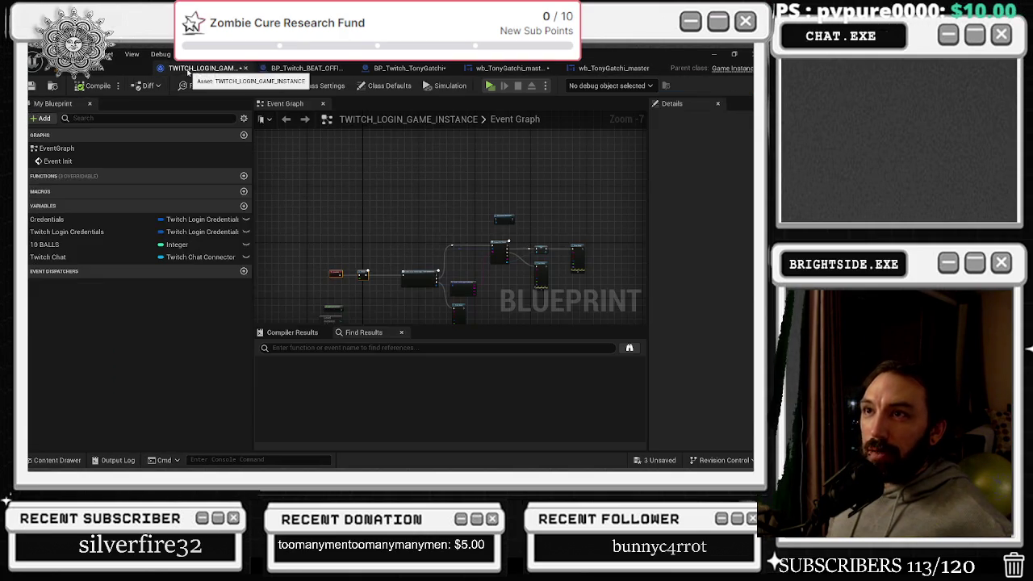
pyautogui.click(30, 89)
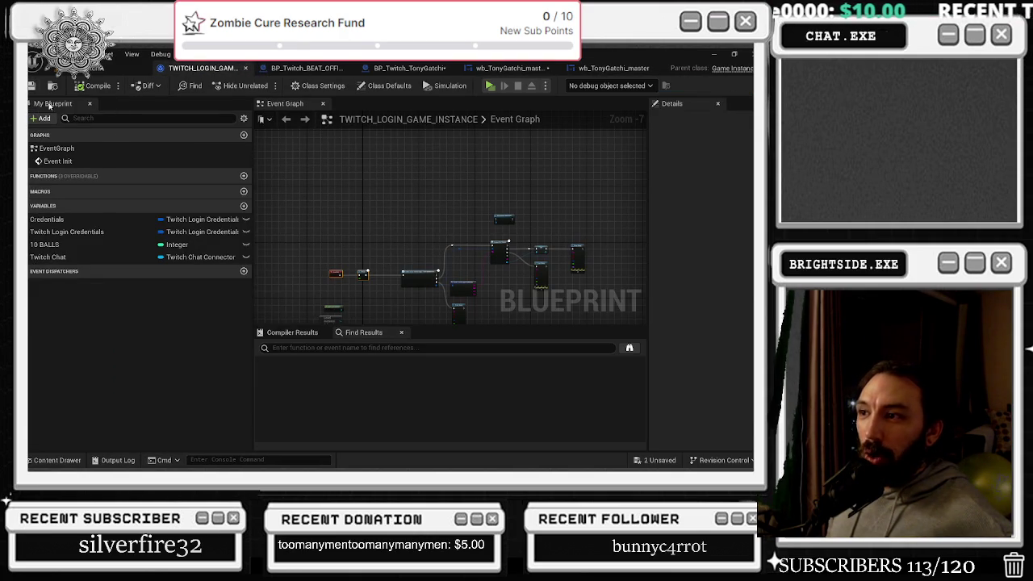
pyautogui.click(89, 68)
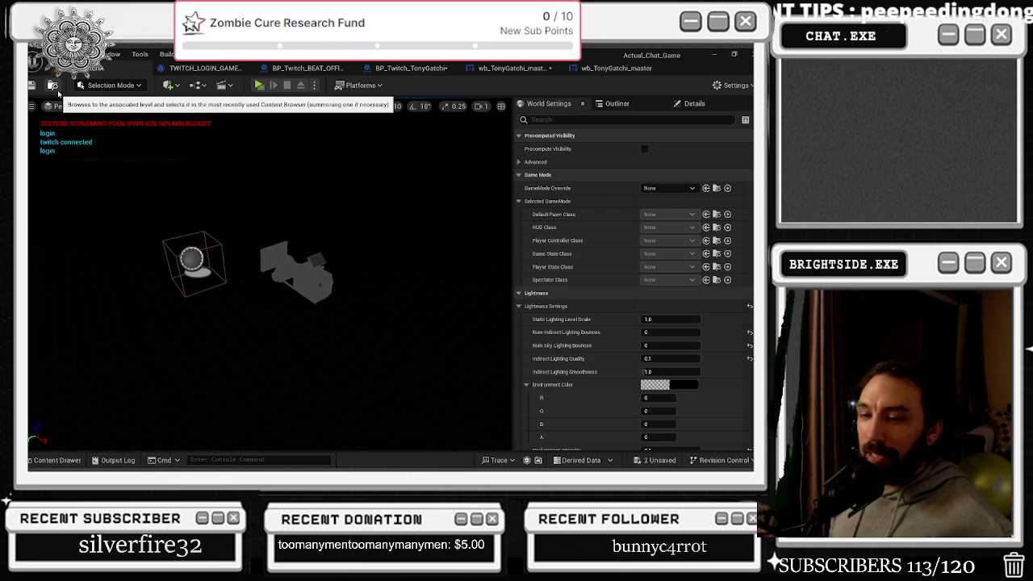
pyautogui.click(230, 69)
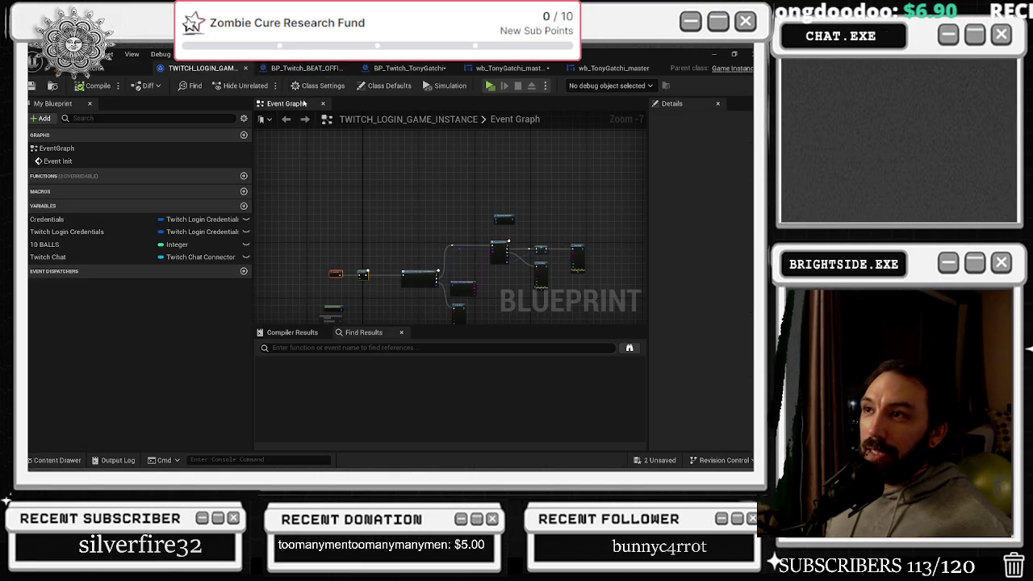
# Shift the CHANNEL POINTS comment group left in BP_Twitch_BEAT_OFFICES
pyautogui.click(307, 68)
pyautogui.moveTo(302, 239)
pyautogui.mouseDown()
pyautogui.moveTo(247, 340)
pyautogui.moveTo(262, 351)
pyautogui.moveTo(255, 377)
pyautogui.mouseUp()
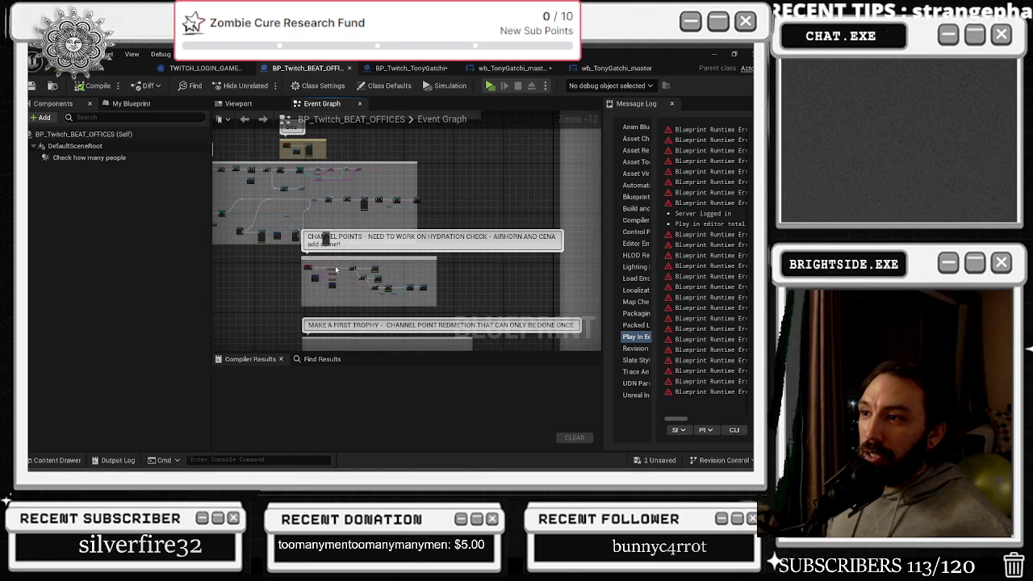
pyautogui.moveTo(372, 259); pyautogui.dragTo(335, 268)
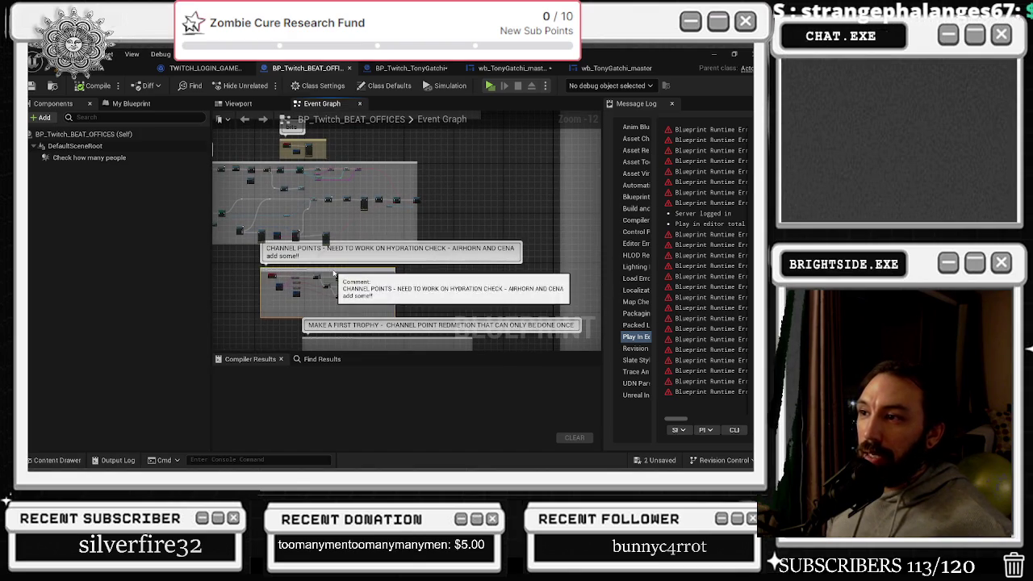
# Show the wb_TonyGatchi_master widget's Designer layout
pyautogui.click(413, 68)
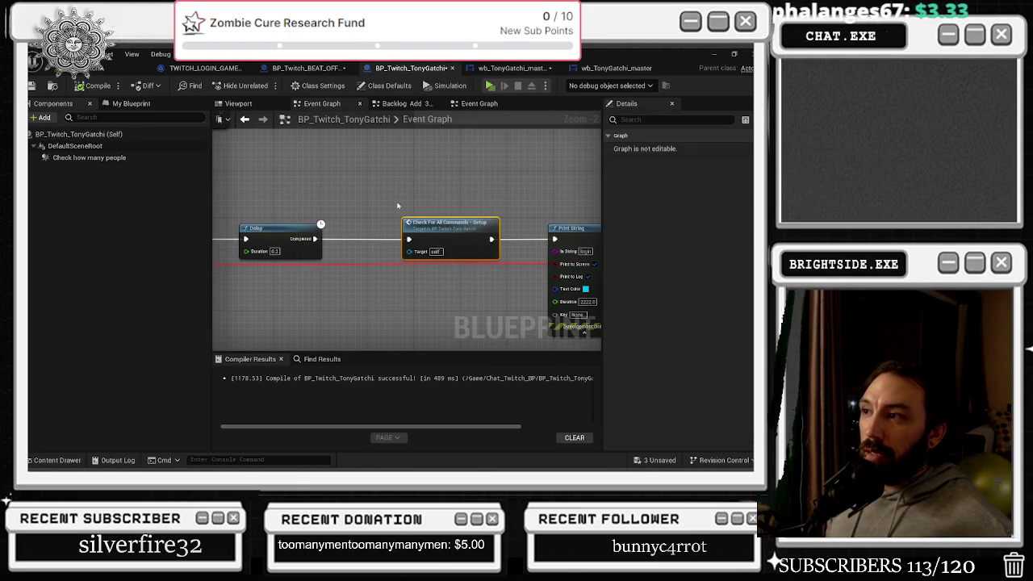
pyautogui.click(512, 68)
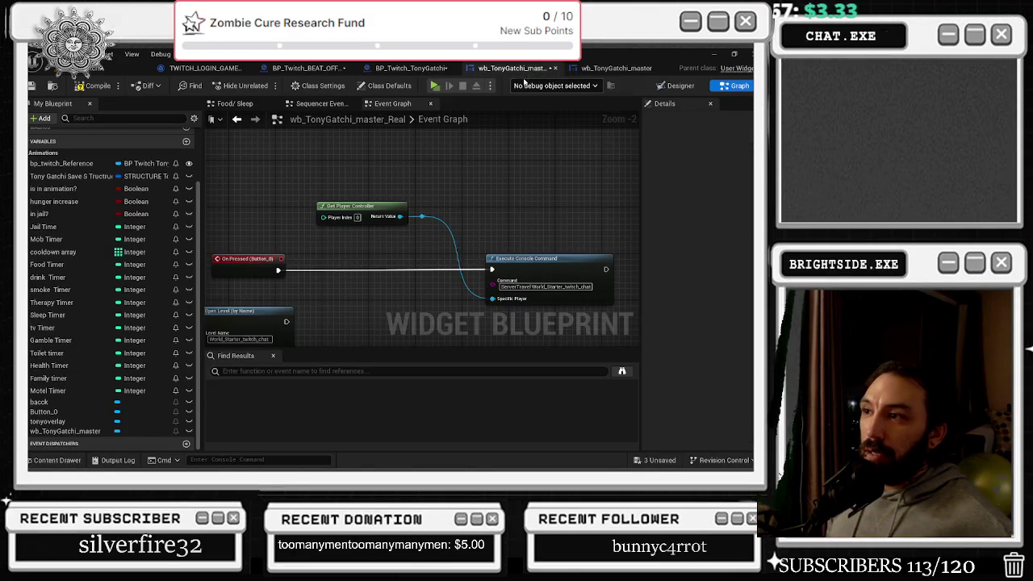
pyautogui.click(676, 86)
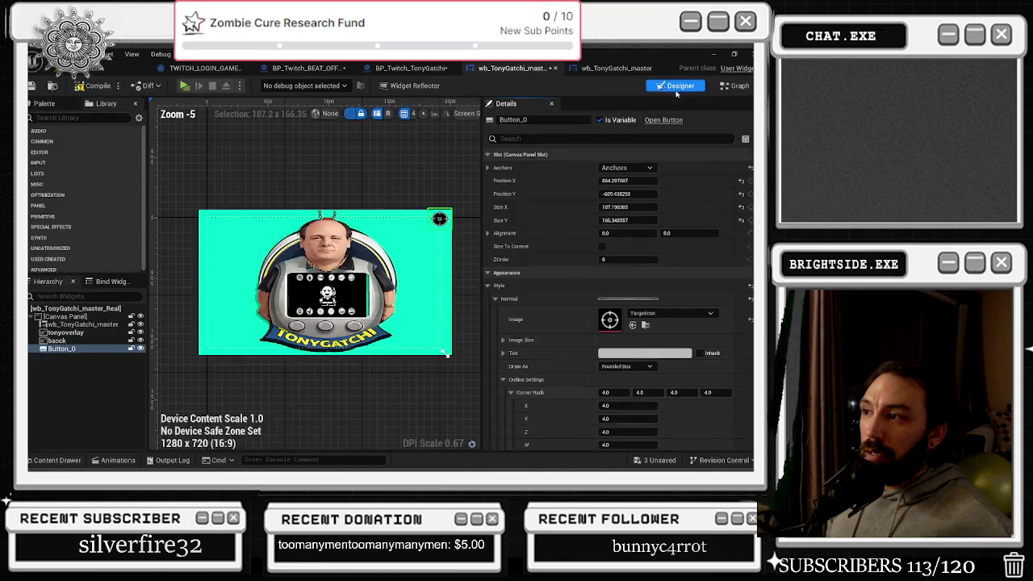
# Open WB_BEATOFF_MAIN_MENU from the Content Drawer's filtered widget blueprints
pyautogui.click(597, 70)
pyautogui.click(514, 68)
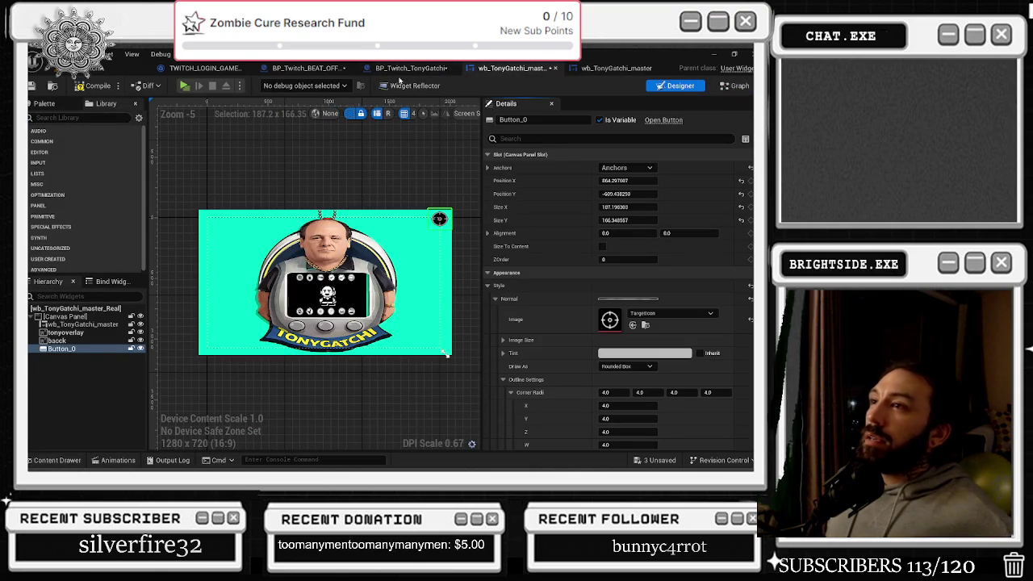
pyautogui.click(34, 461)
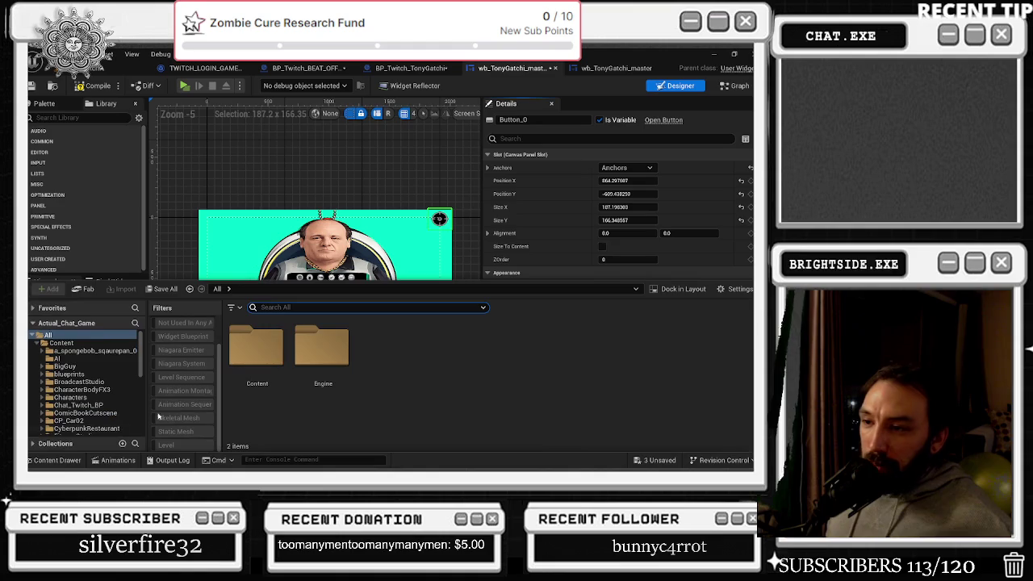
pyautogui.scroll(-5, 404, 371)
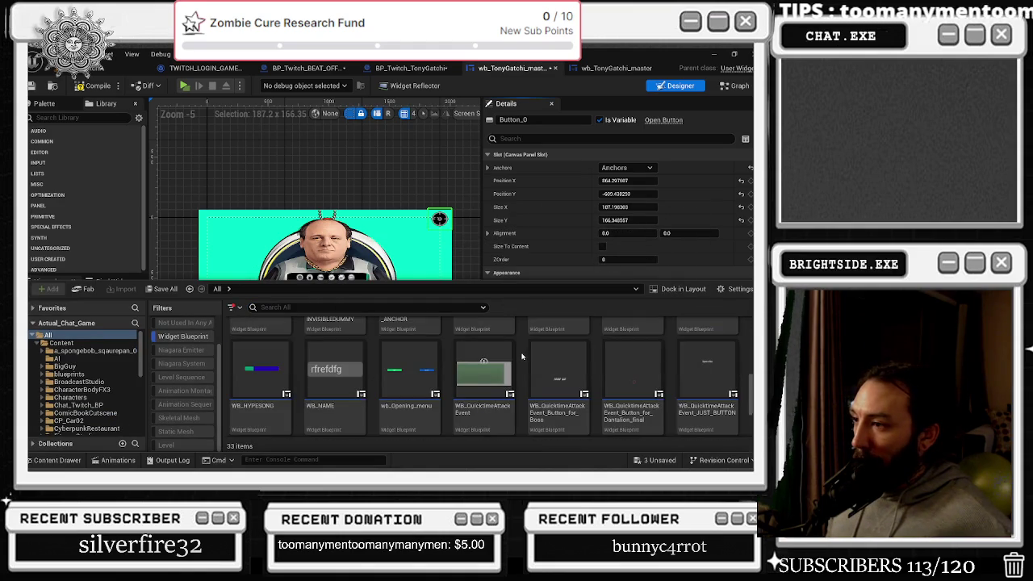
pyautogui.scroll(-2, 565, 372)
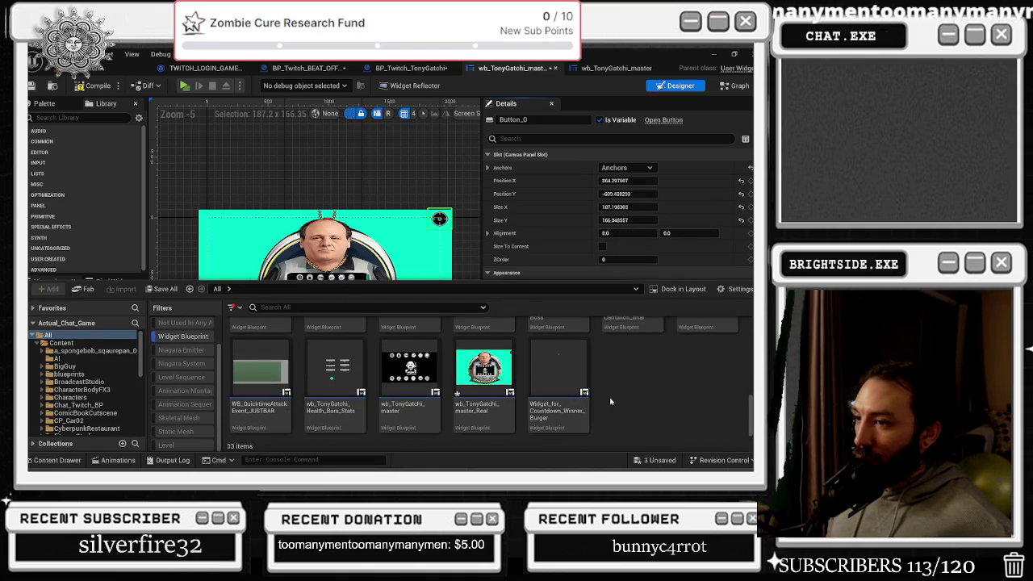
pyautogui.scroll(1, 609, 397)
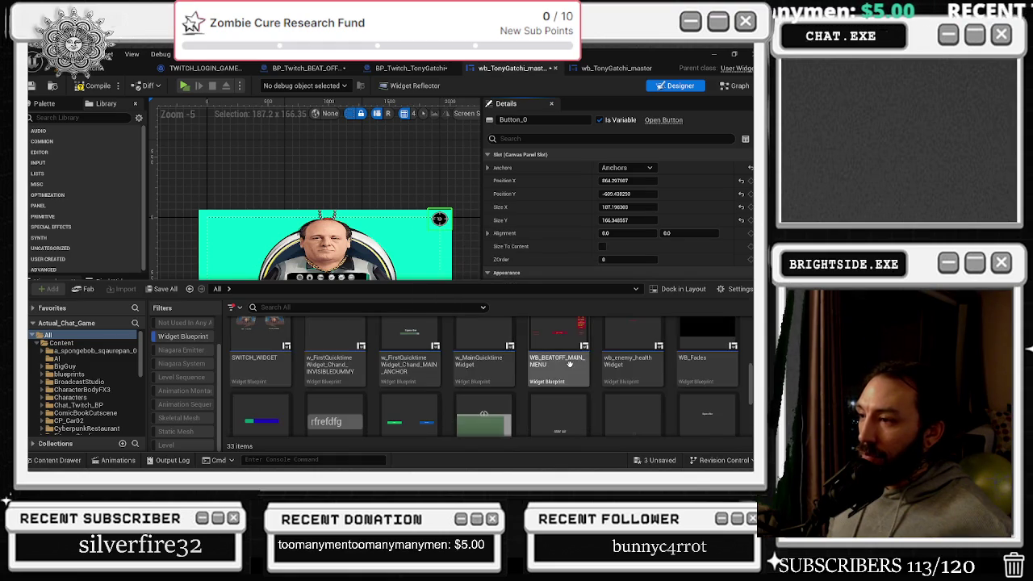
pyautogui.scroll(1, 565, 351)
pyautogui.doubleClick(574, 335)
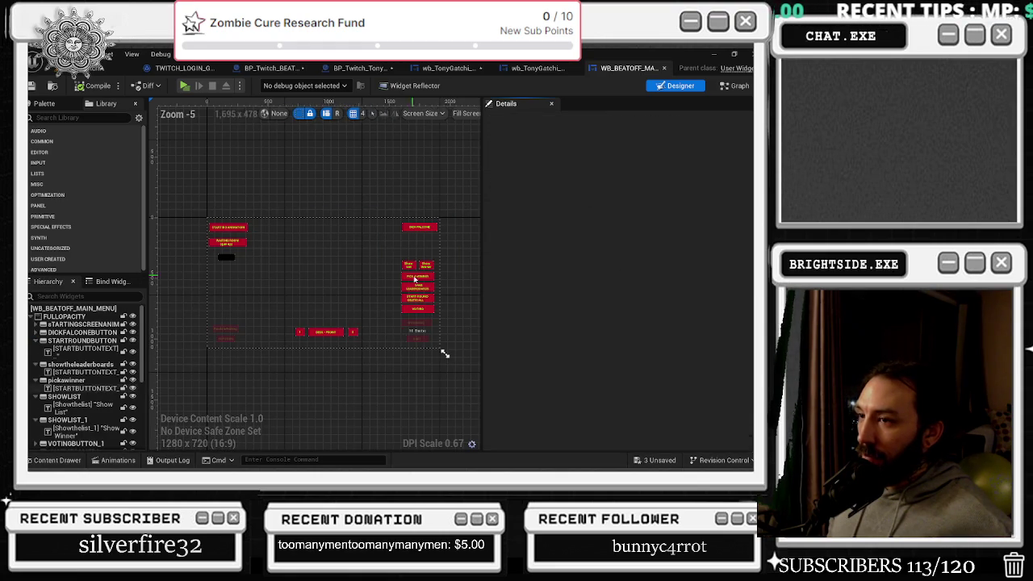
# Add an On Pressed event to the Exit button with pasted Get Player Controller and Execute Console Command nodes
pyautogui.click(225, 257)
pyautogui.scroll(-5, 630, 363)
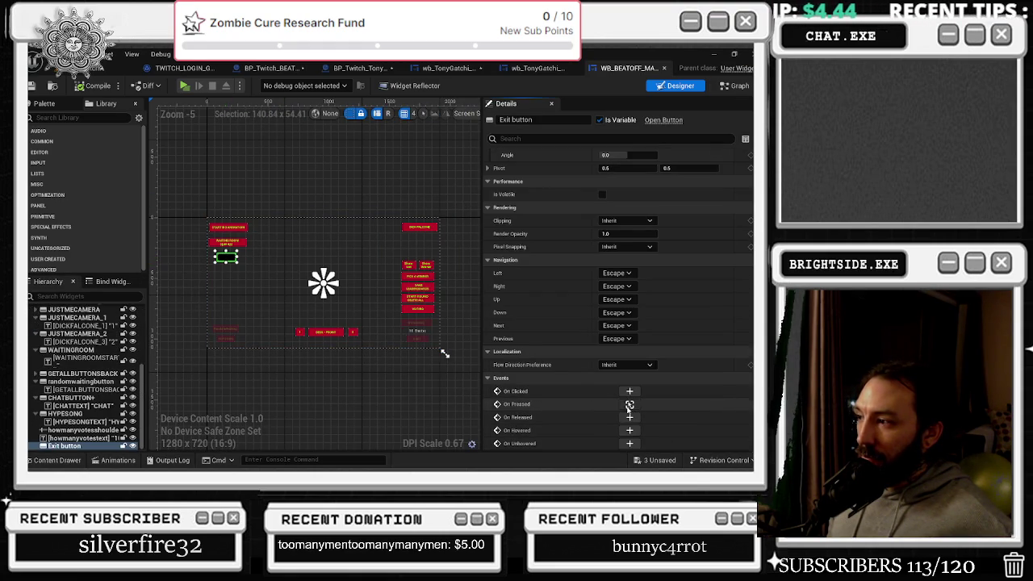
pyautogui.click(629, 408)
pyautogui.scroll(-1, 422, 218)
pyautogui.hotkey('ctrl', 'v')
pyautogui.moveTo(328, 297)
pyautogui.mouseDown()
pyautogui.moveTo(308, 260)
pyautogui.moveTo(420, 300)
pyautogui.moveTo(407, 305)
pyautogui.mouseUp()
pyautogui.moveTo(436, 234)
pyautogui.mouseDown()
pyautogui.moveTo(451, 257)
pyautogui.moveTo(378, 220)
pyautogui.mouseUp()
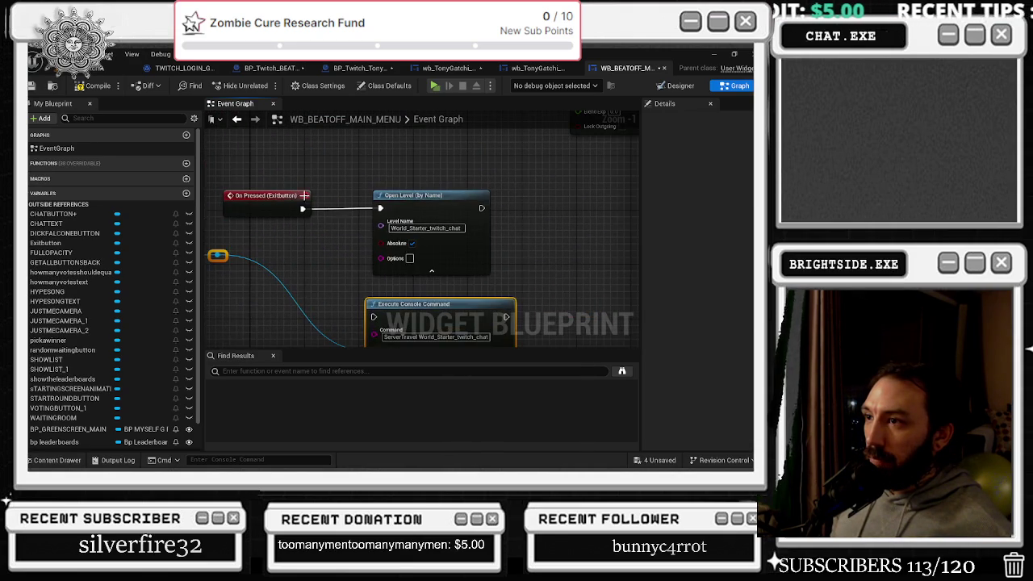
# Wire the ServerTravel World_Starter_twitch_chat command into the event, moving Open Level aside, then compile and save
pyautogui.moveTo(303, 209); pyautogui.dragTo(373, 316)
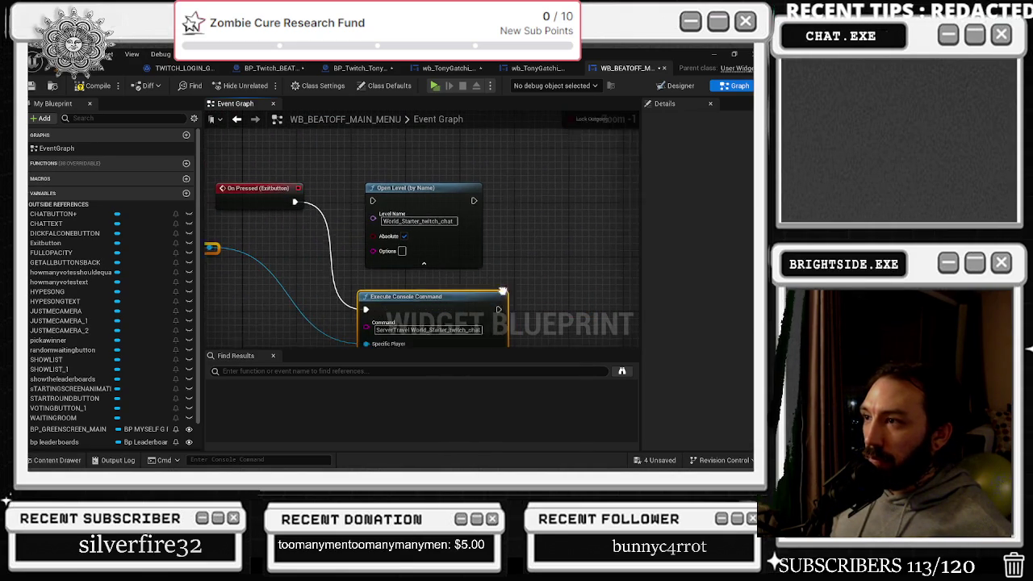
pyautogui.click(441, 215)
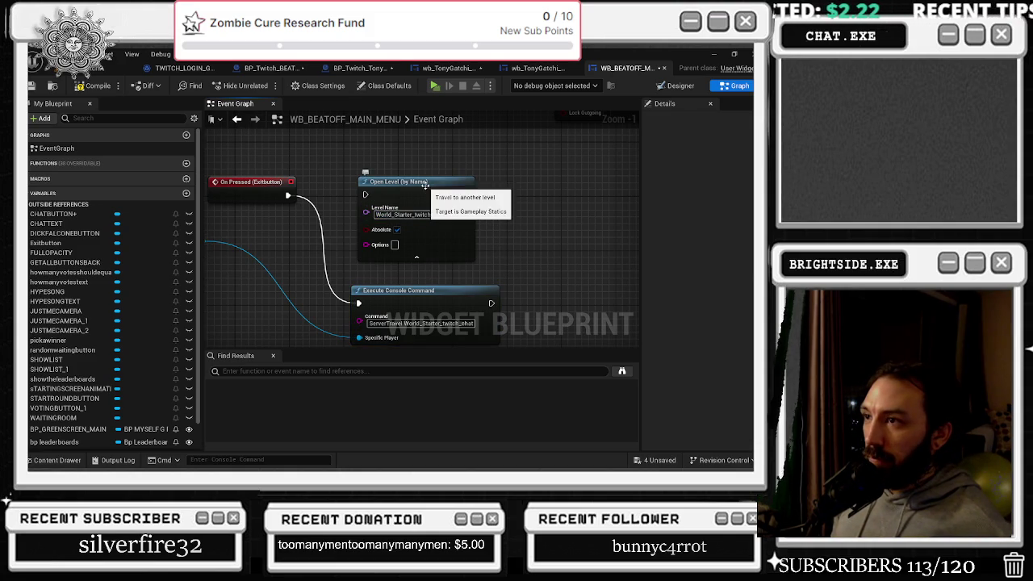
pyautogui.moveTo(403, 181); pyautogui.dragTo(580, 188)
pyautogui.moveTo(419, 282); pyautogui.dragTo(412, 180)
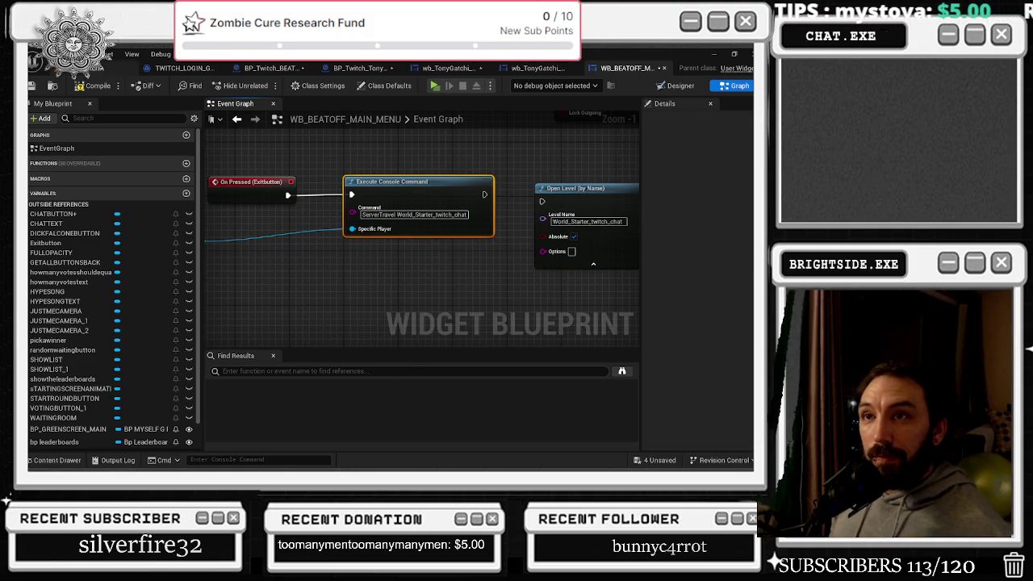
pyautogui.click(31, 86)
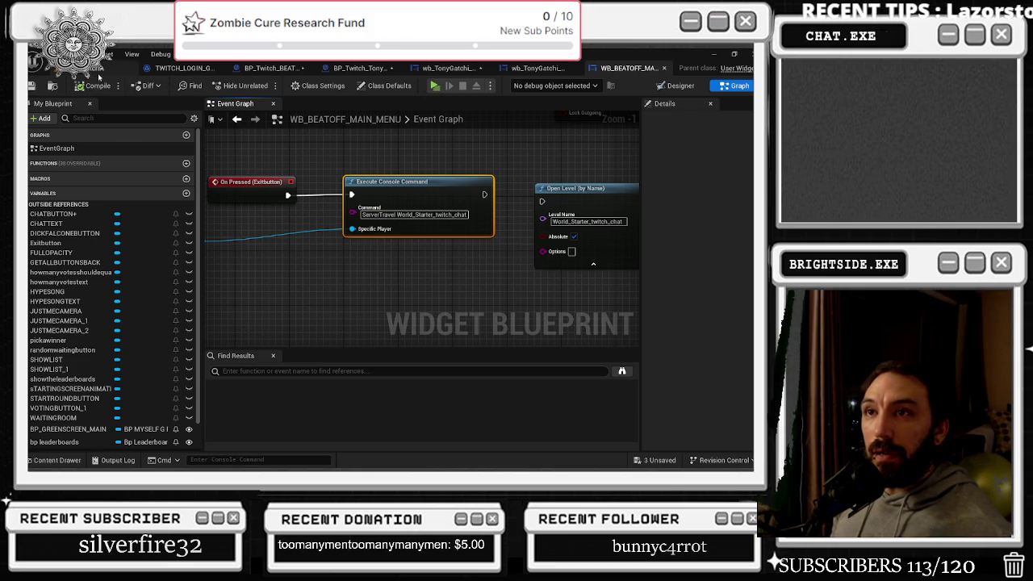
pyautogui.click(537, 68)
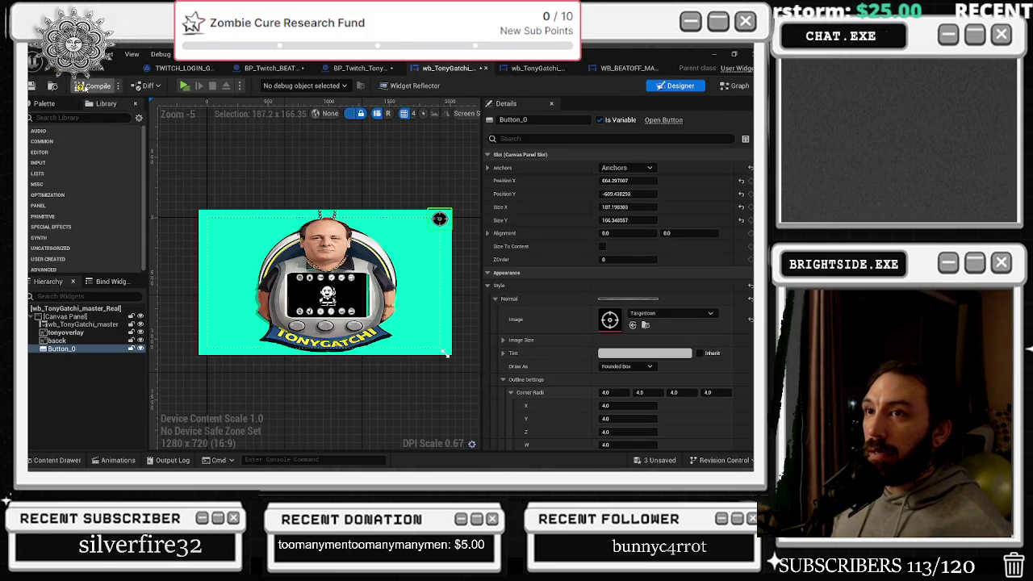
# Resize the TonyGatchi widget's Button_0 to about 84.6 × 76.7 and save it
pyautogui.click(92, 85)
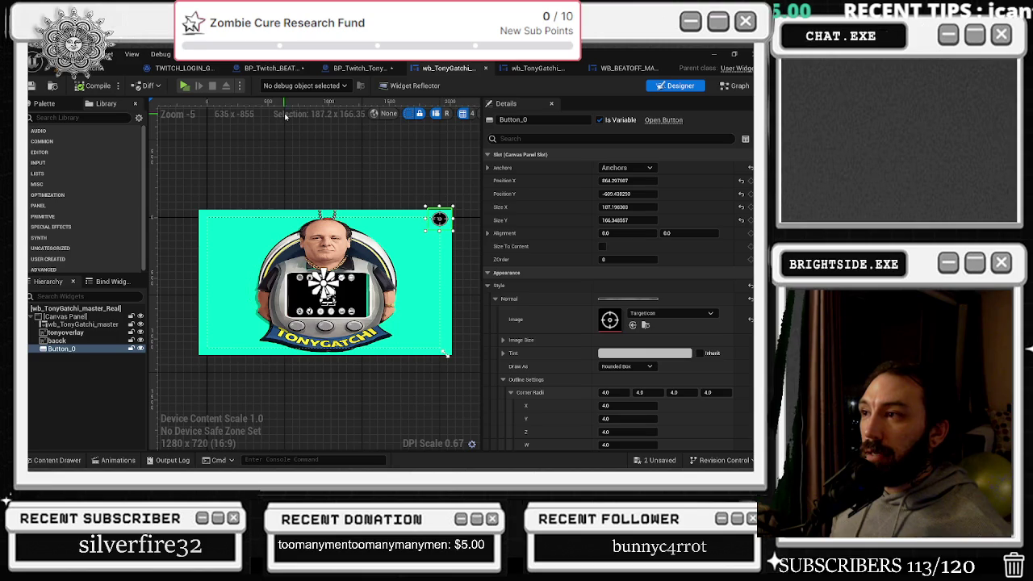
pyautogui.moveTo(452, 205); pyautogui.dragTo(442, 217)
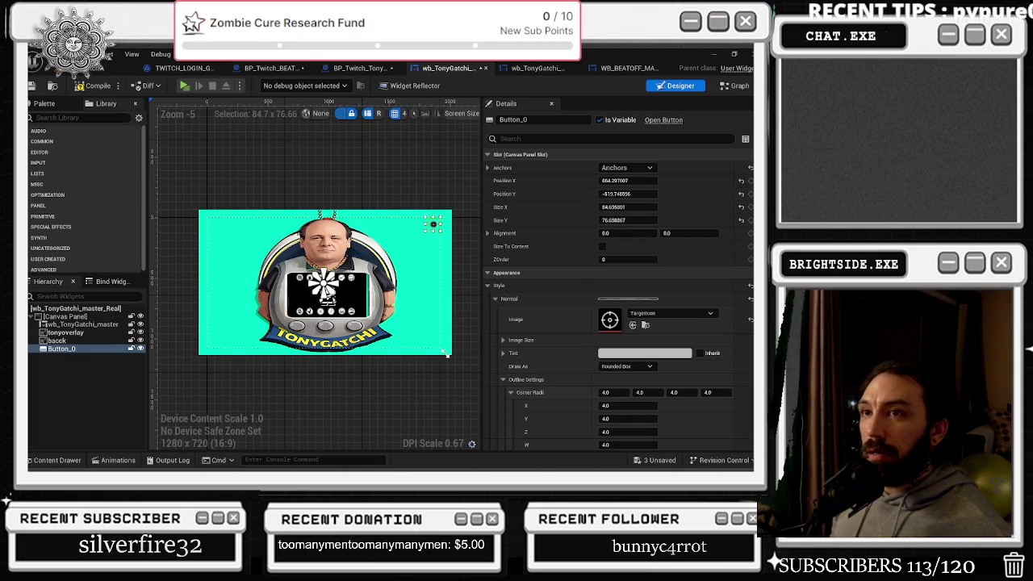
pyautogui.click(33, 85)
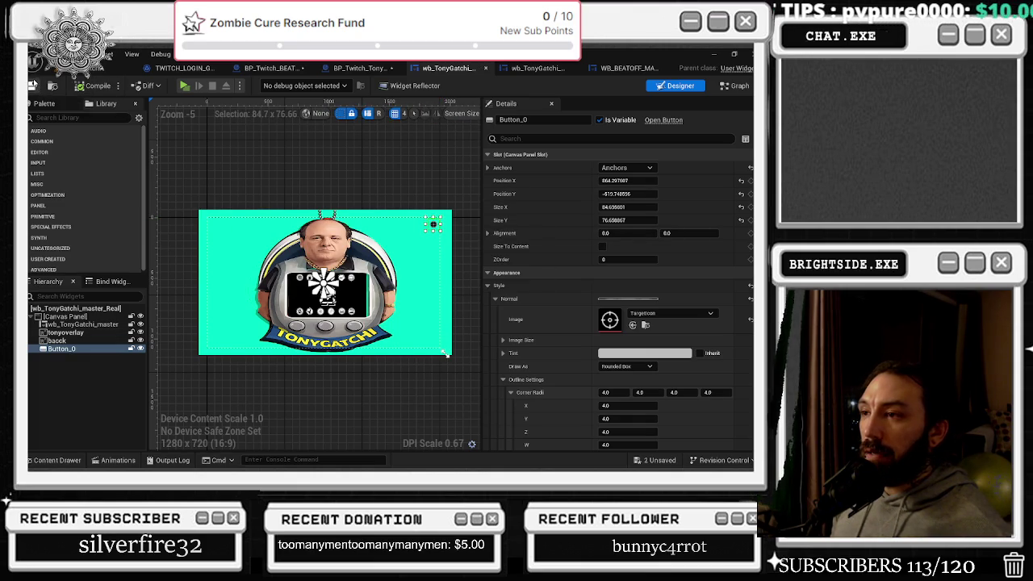
pyautogui.click(735, 85)
pyautogui.scroll(-4, 553, 201)
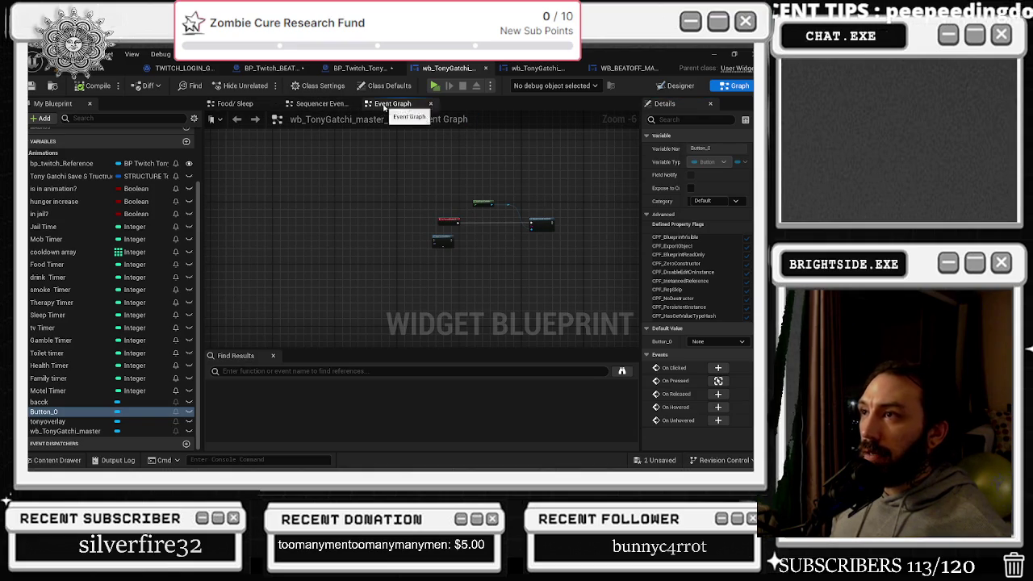
# Search the widget graph's Find Results for 'begin'
pyautogui.click(292, 370)
pyautogui.write('show mouse')
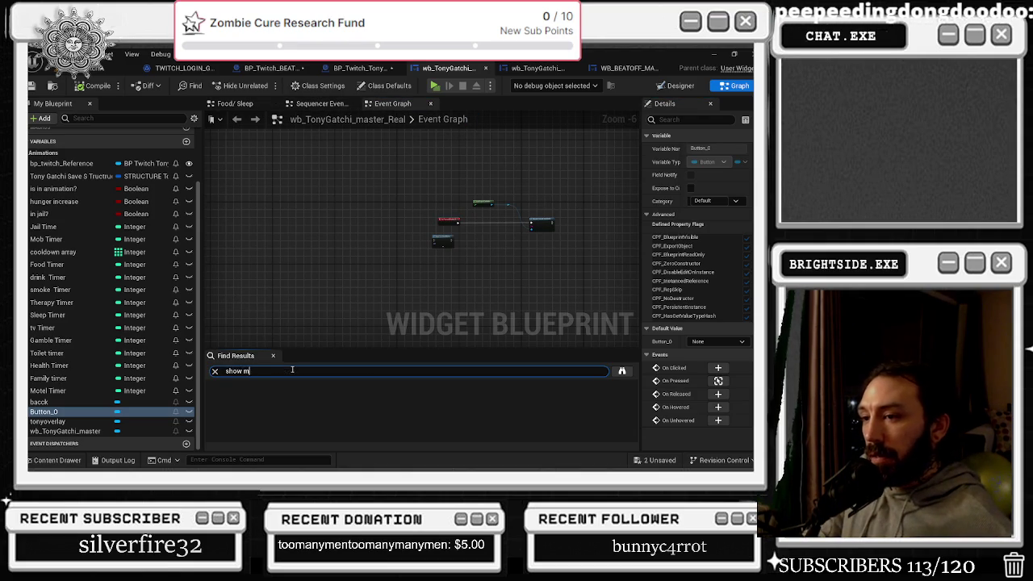
pyautogui.hotkey('ctrl', 'a')
pyautogui.write('be')
pyautogui.press('BackSpace')
pyautogui.press('BackSpace')
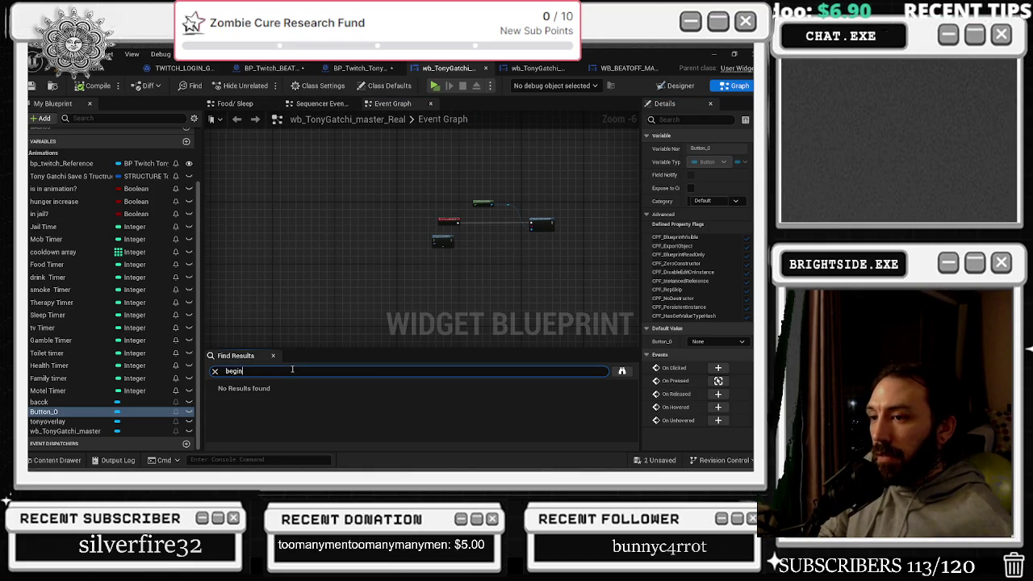
pyautogui.press('Return')
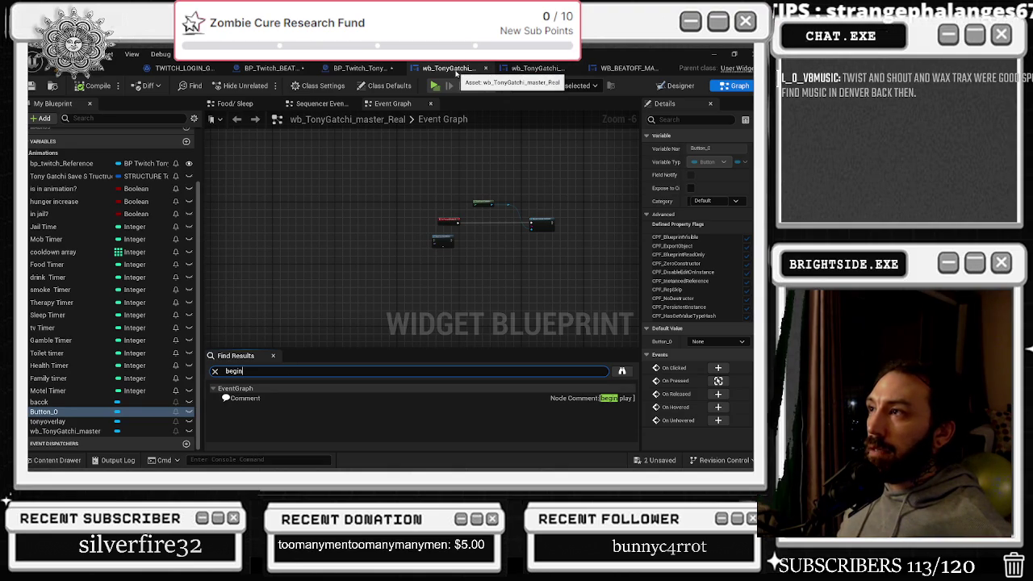
pyautogui.click(686, 87)
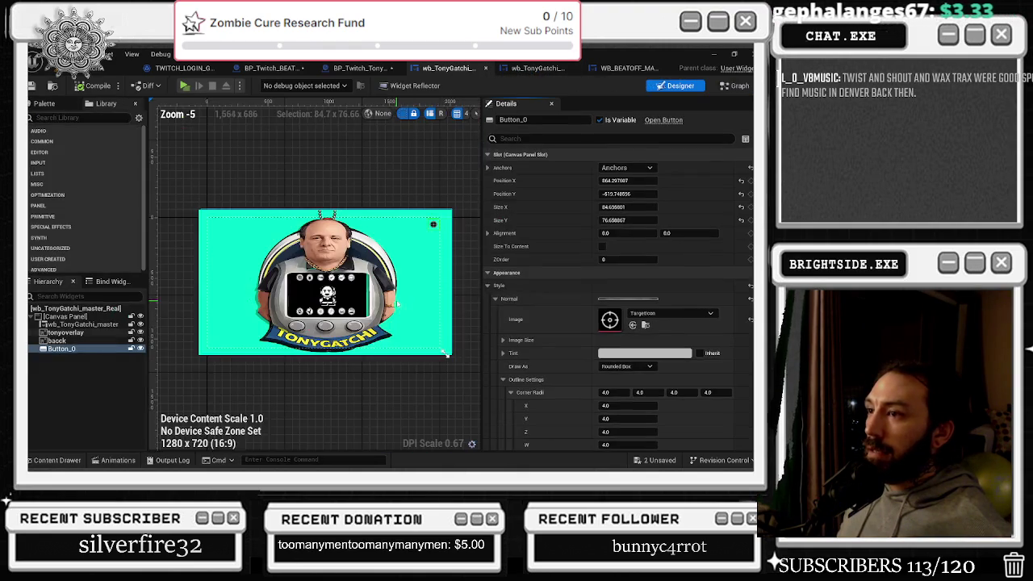
pyautogui.click(736, 86)
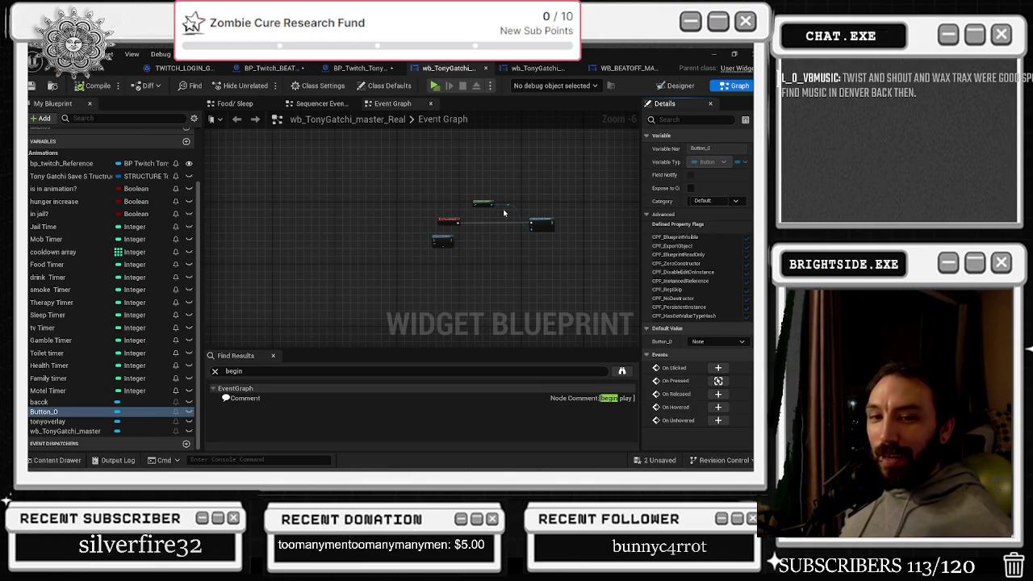
# Wrap the node cluster in a comment titled 'go to exit' and widen it
pyautogui.scroll(-6, 478, 231)
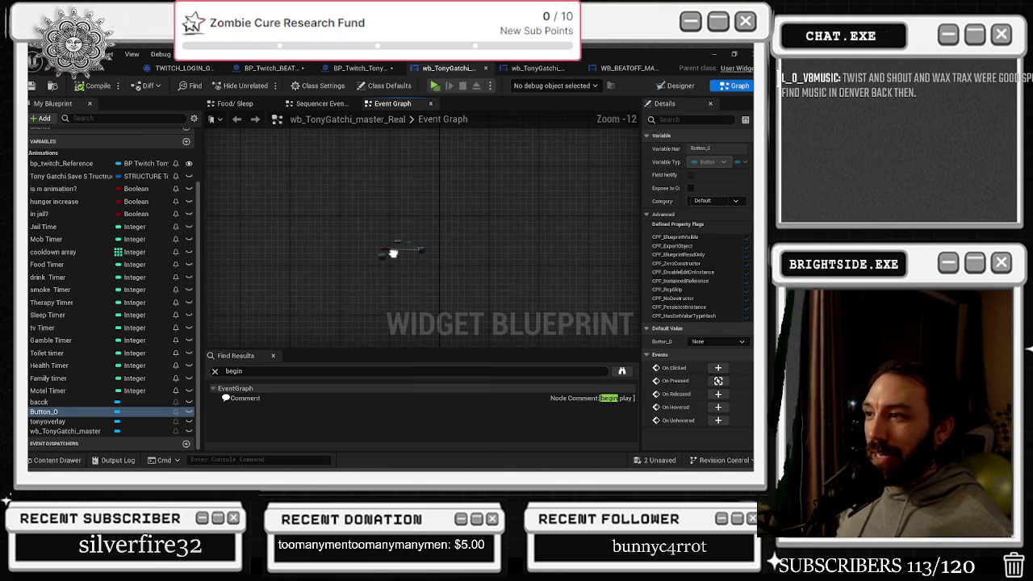
pyautogui.scroll(2, 309, 234)
pyautogui.moveTo(309, 235); pyautogui.dragTo(409, 283)
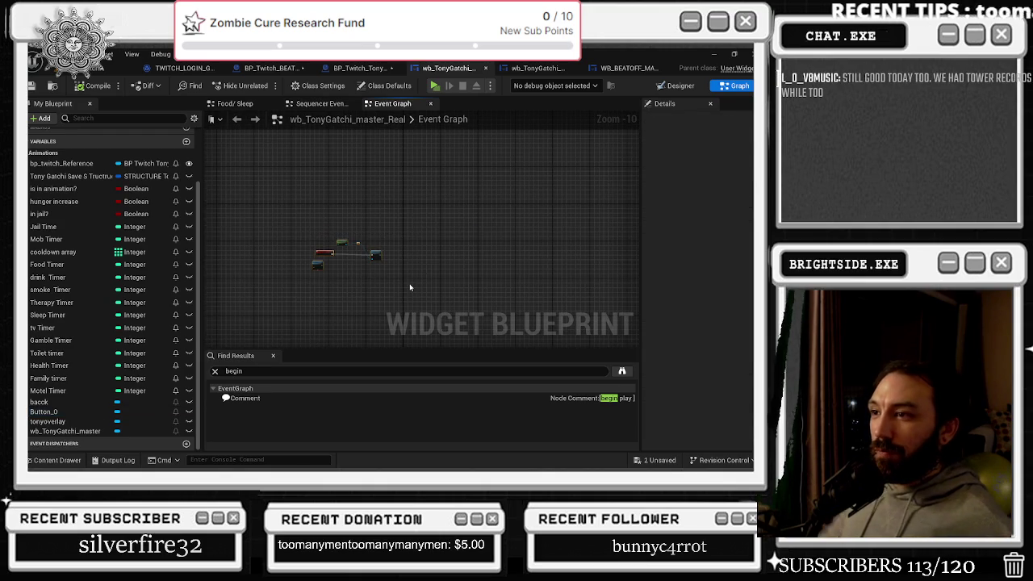
pyautogui.press('c')
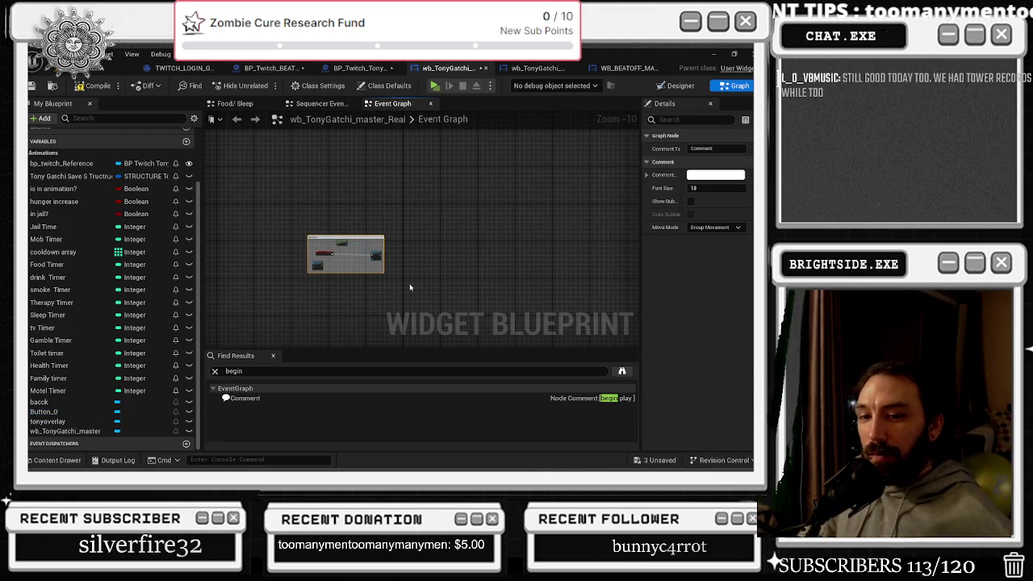
pyautogui.write('go to exit')
pyautogui.press('Return')
pyautogui.scroll(5, 361, 257)
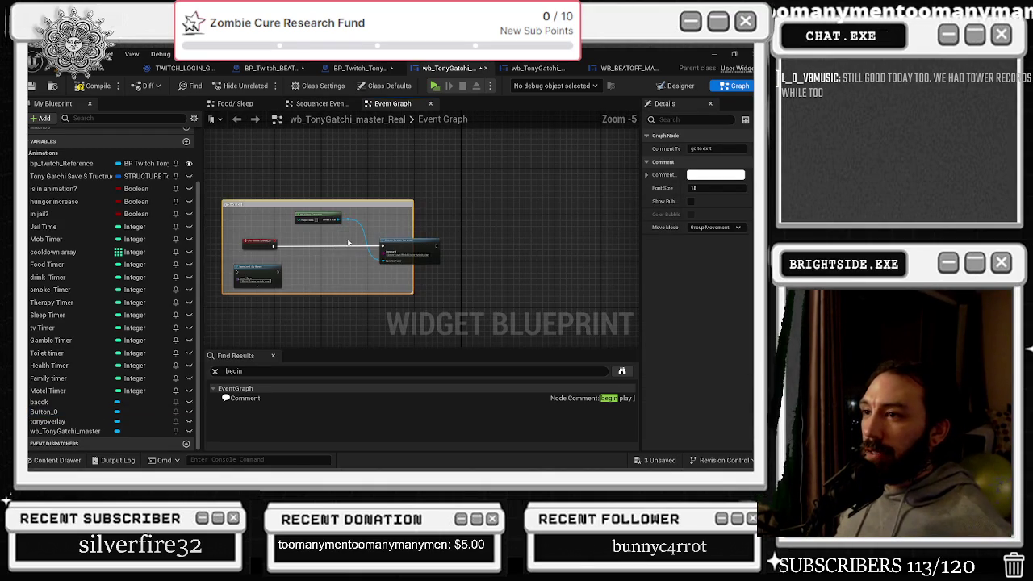
pyautogui.moveTo(414, 224); pyautogui.dragTo(438, 225)
pyautogui.hotkey('alt', 'Tab')
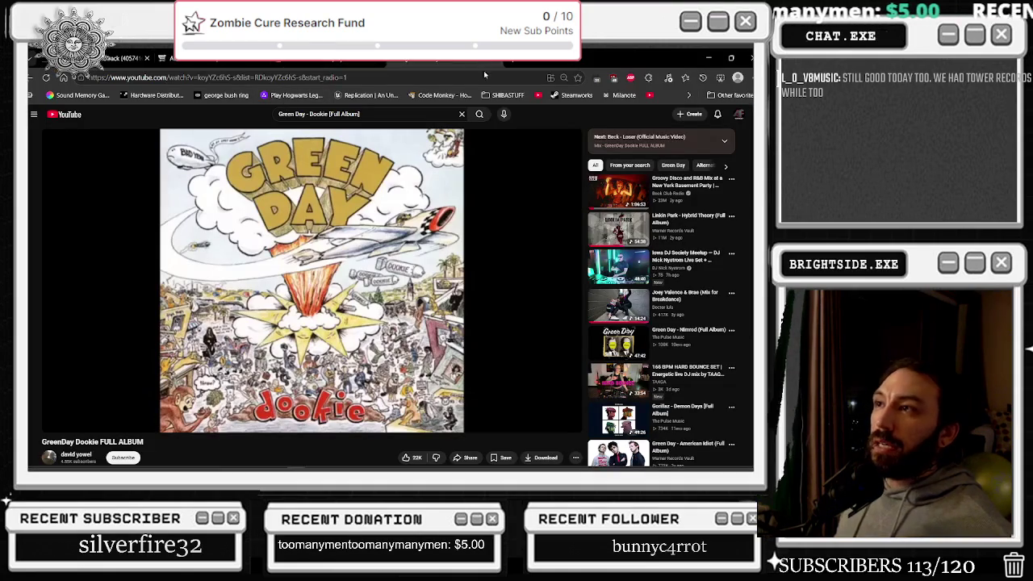
# Search Google for 'music store in new york name sam' and expand the AI Overview
pyautogui.click(514, 62)
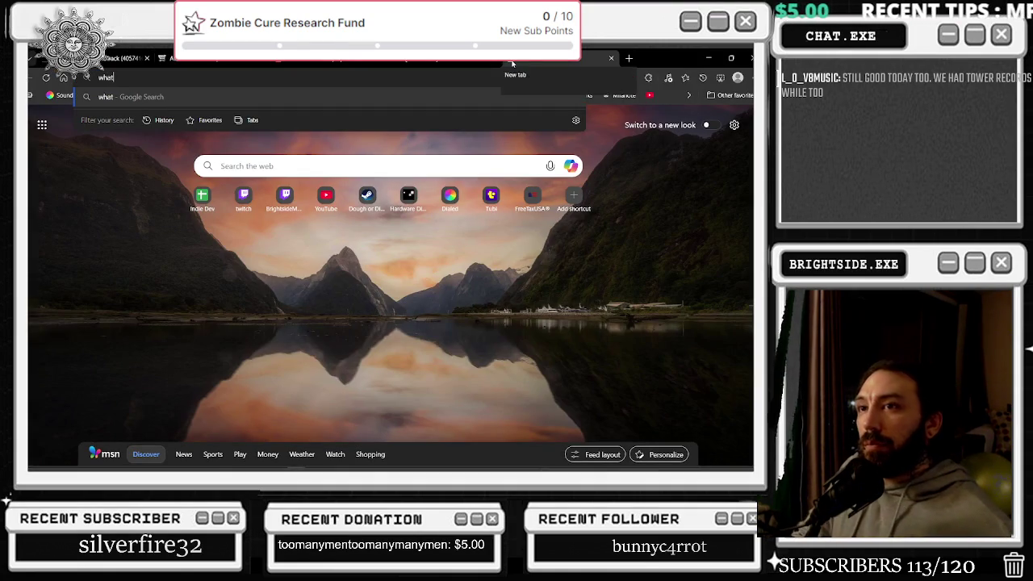
pyautogui.write('music store in new york n')
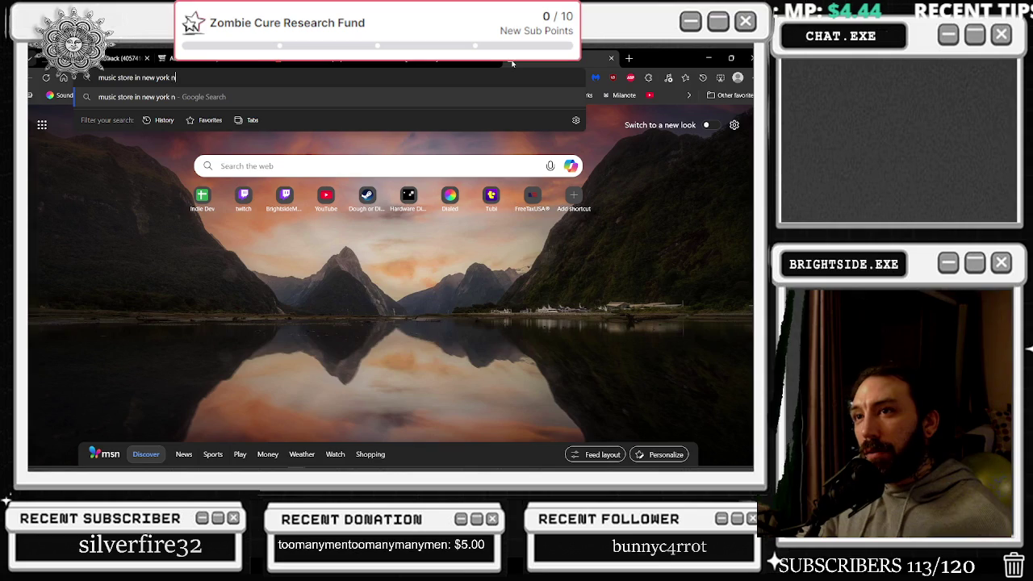
pyautogui.write('ame sam')
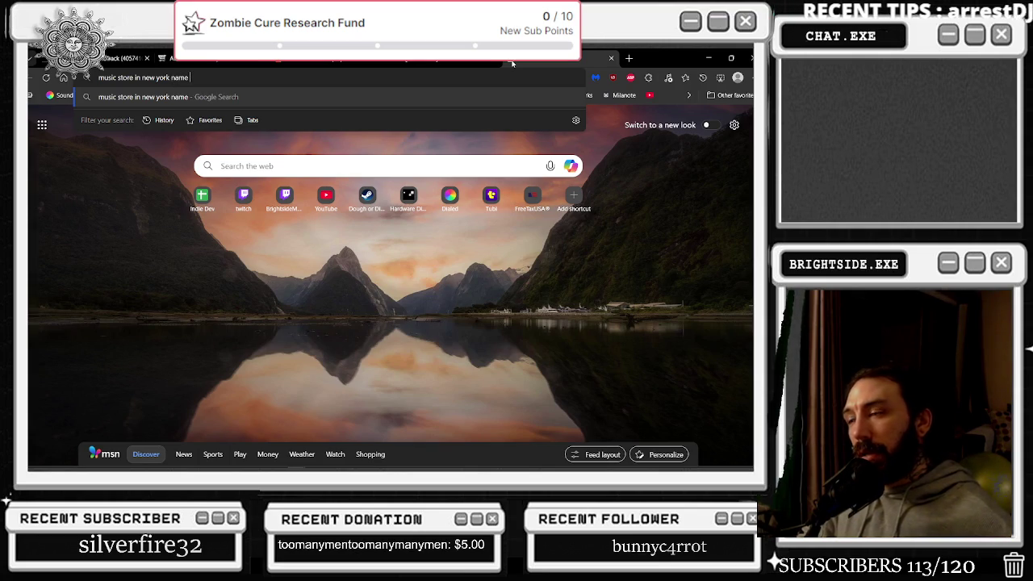
pyautogui.press('Return')
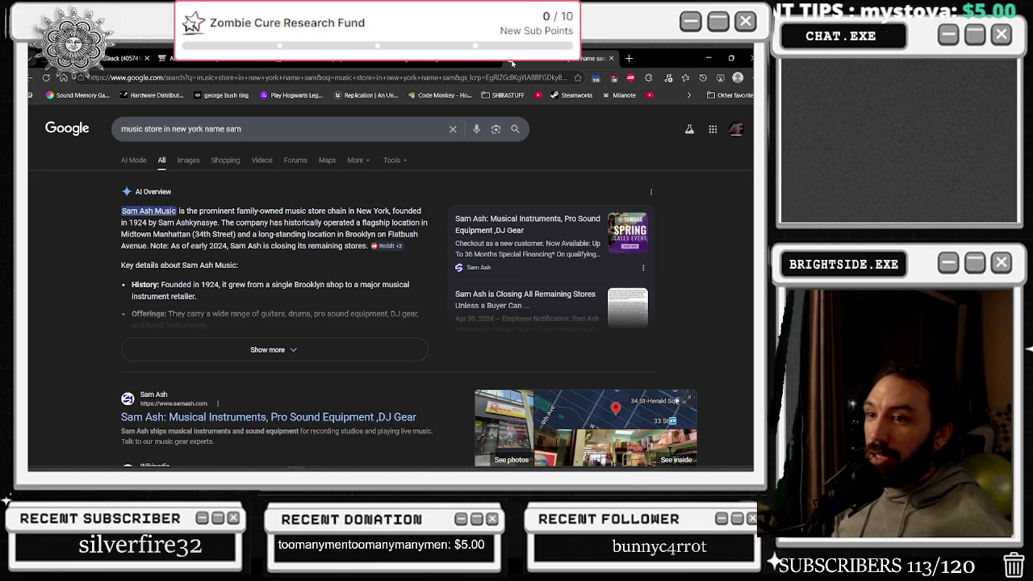
pyautogui.click(201, 347)
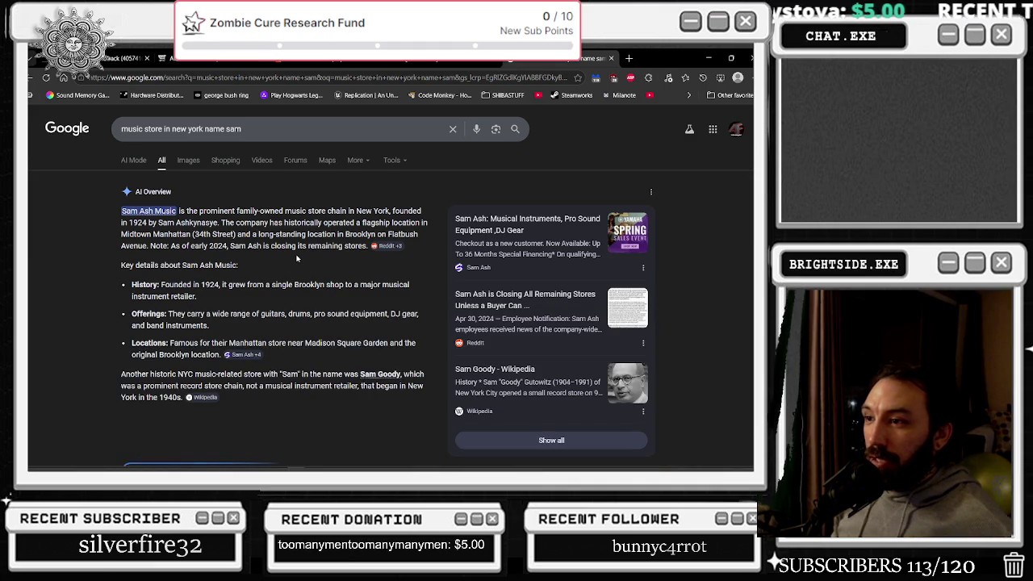
pyautogui.scroll(-5, 554, 297)
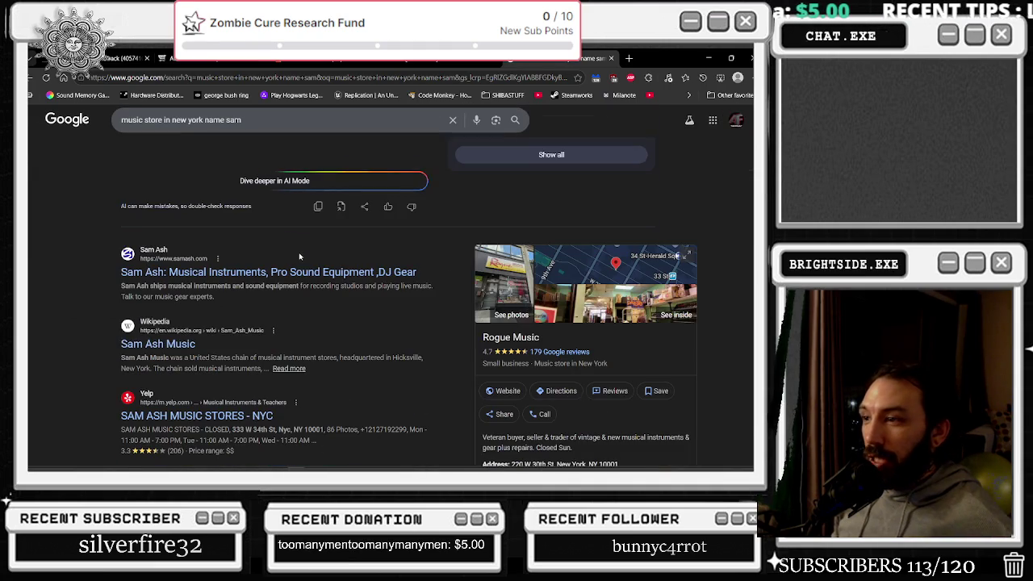
# Flip through the Rogue Music store photos, then close the viewer
pyautogui.click(554, 297)
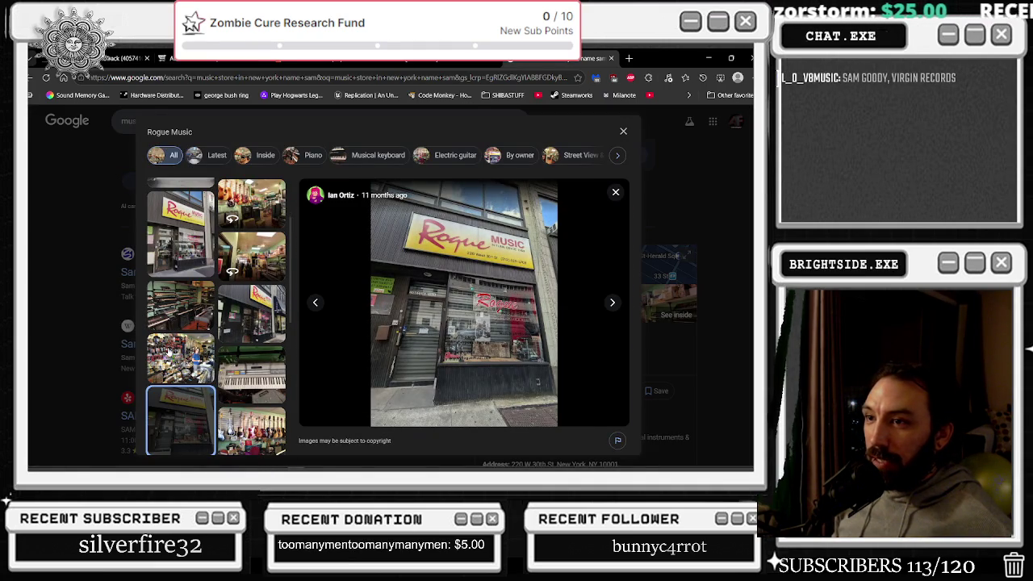
pyautogui.click(250, 256)
pyautogui.press('Right')
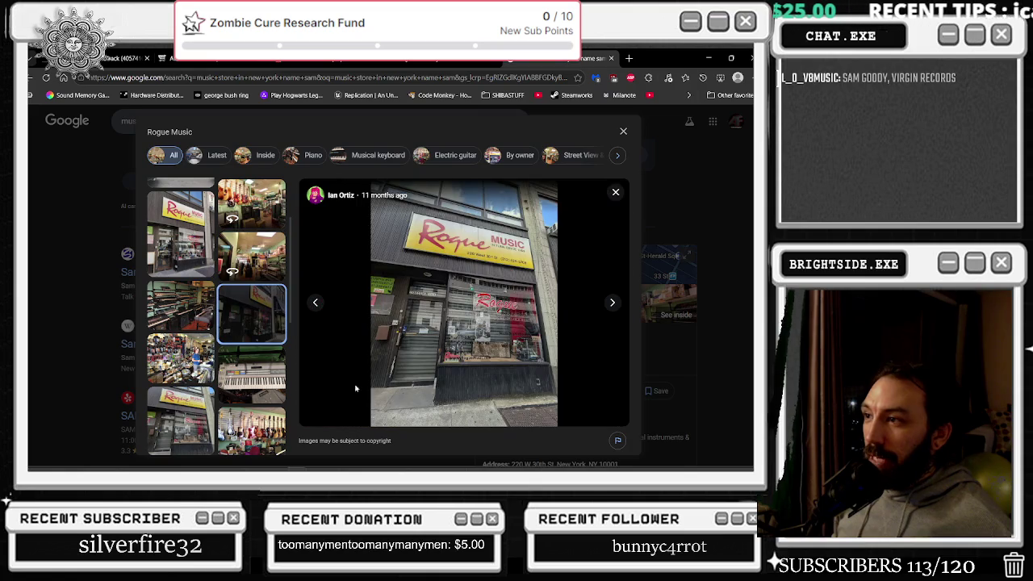
pyautogui.press('Escape')
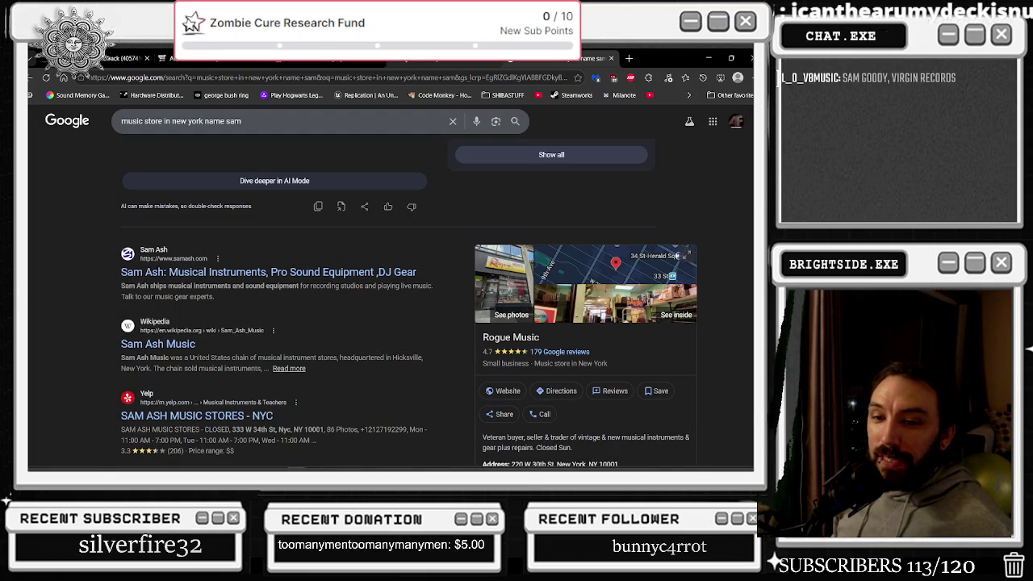
pyautogui.click(180, 120)
# Search Google for 'sam goody' and preview its first image result
pyautogui.hotkey('ctrl', 'a')
pyautogui.write('sa')
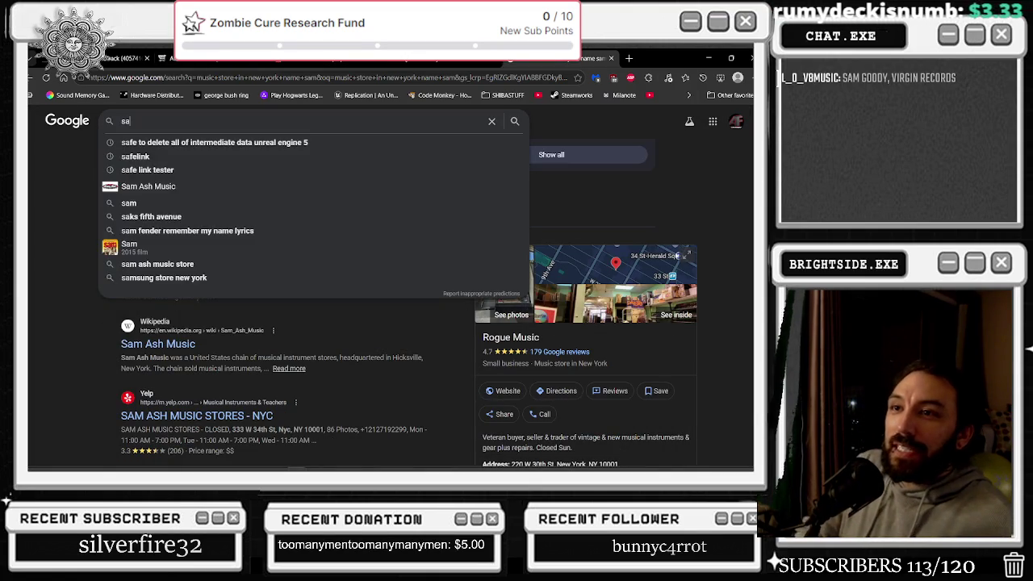
pyautogui.write('m goody')
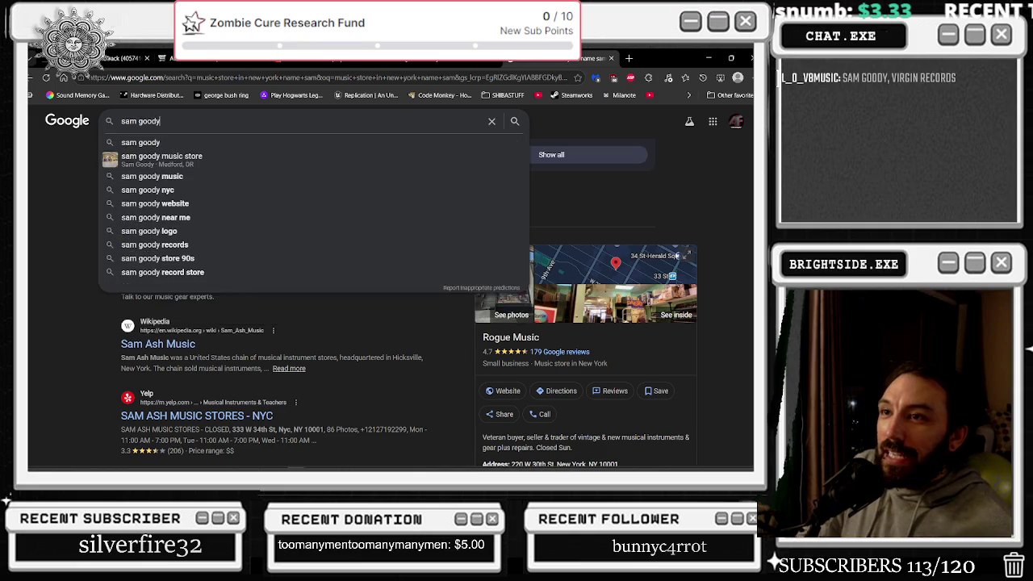
pyautogui.press('Return')
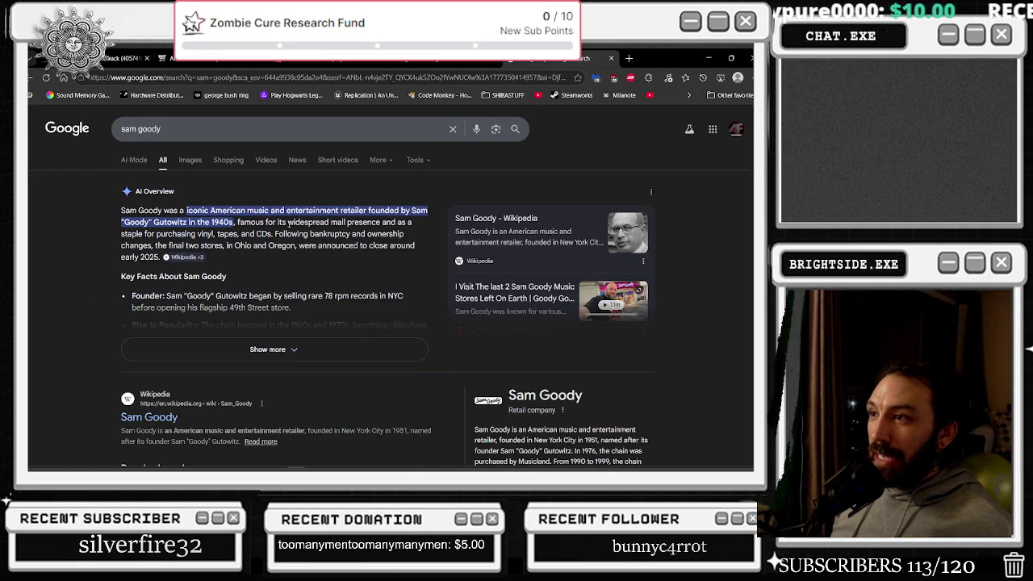
pyautogui.click(196, 162)
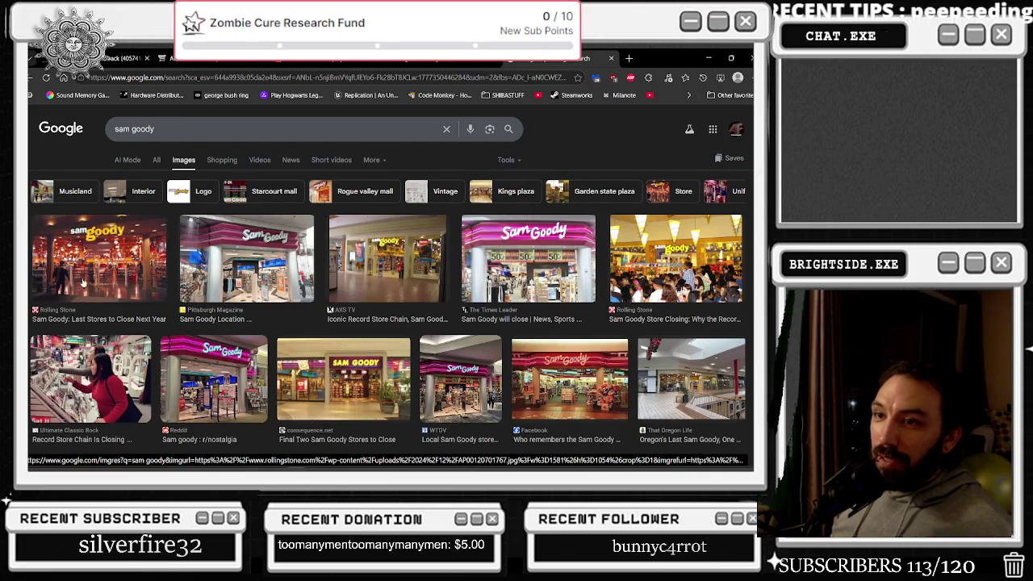
pyautogui.click(84, 282)
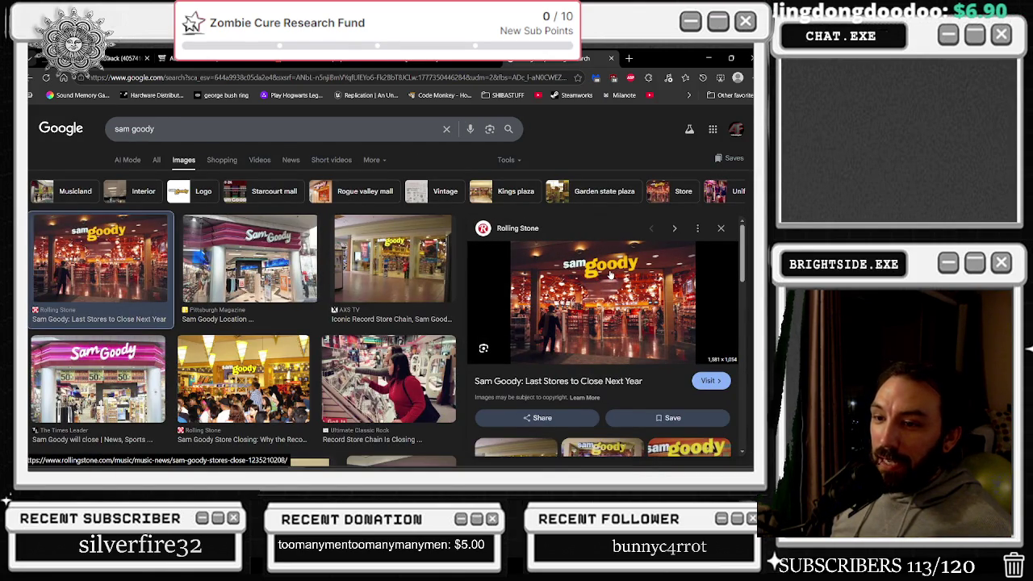
pyautogui.scroll(-1, 490, 319)
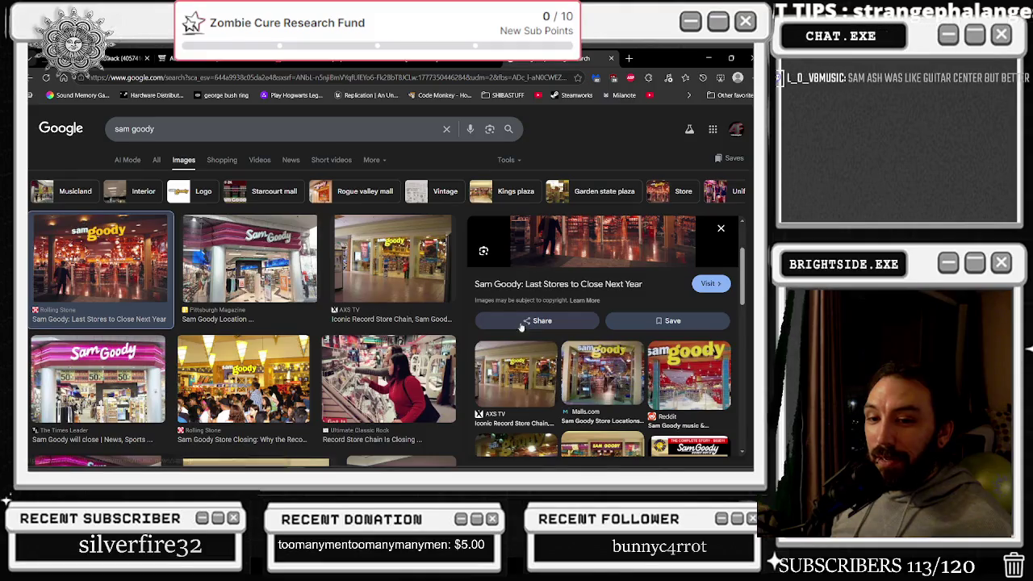
pyautogui.scroll(-1, 490, 314)
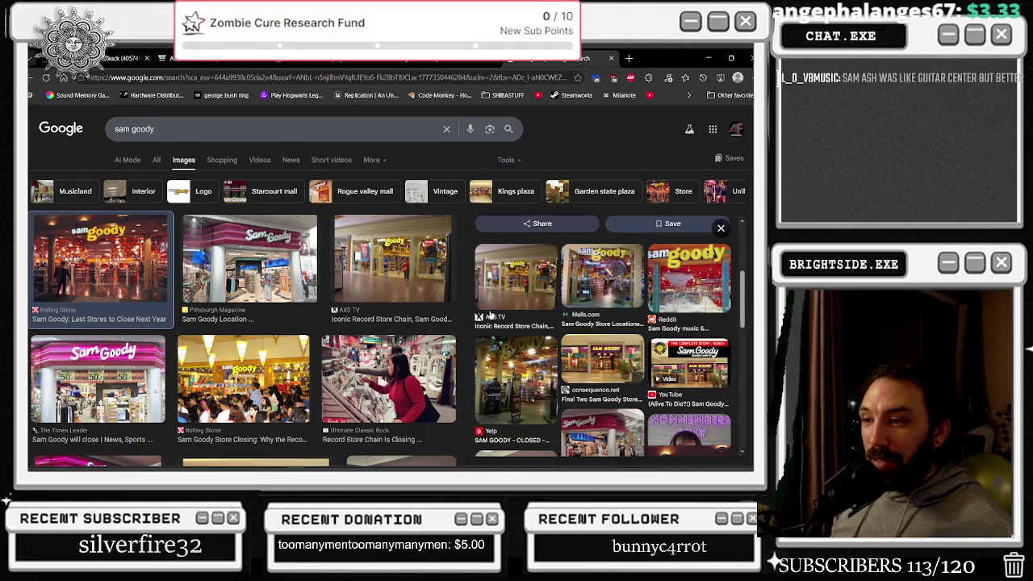
pyautogui.scroll(-3, 398, 317)
pyautogui.scroll(-3, 398, 317)
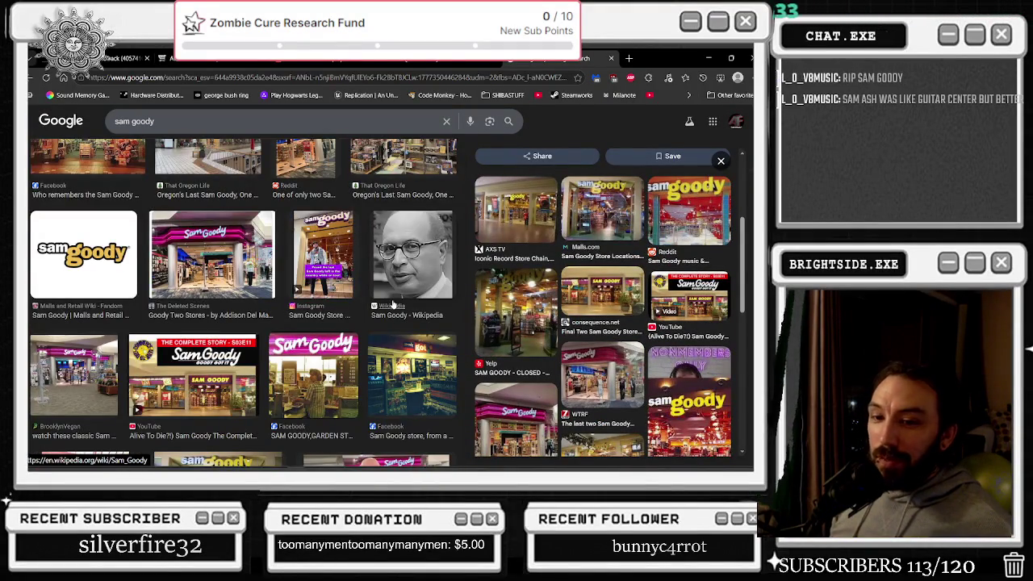
pyautogui.scroll(6, 393, 305)
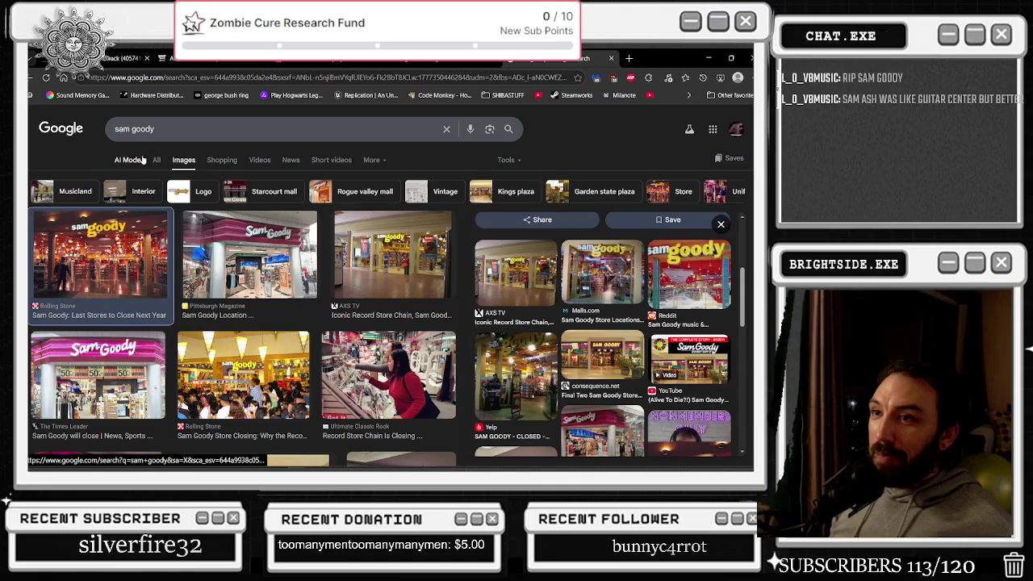
# Scroll through the main 'sam goody' results, then return to Unreal
pyautogui.click(156, 159)
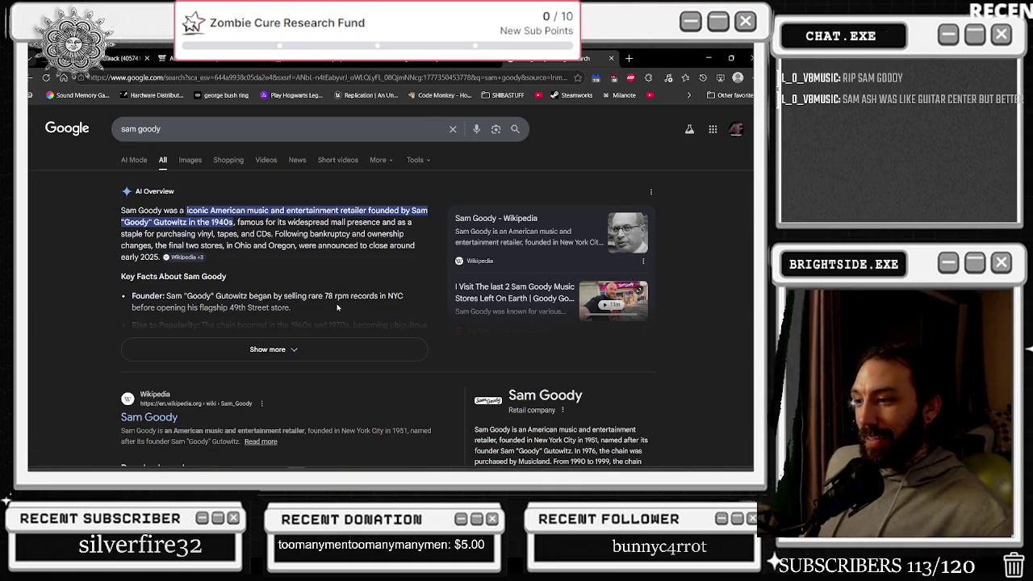
pyautogui.scroll(-1, 342, 305)
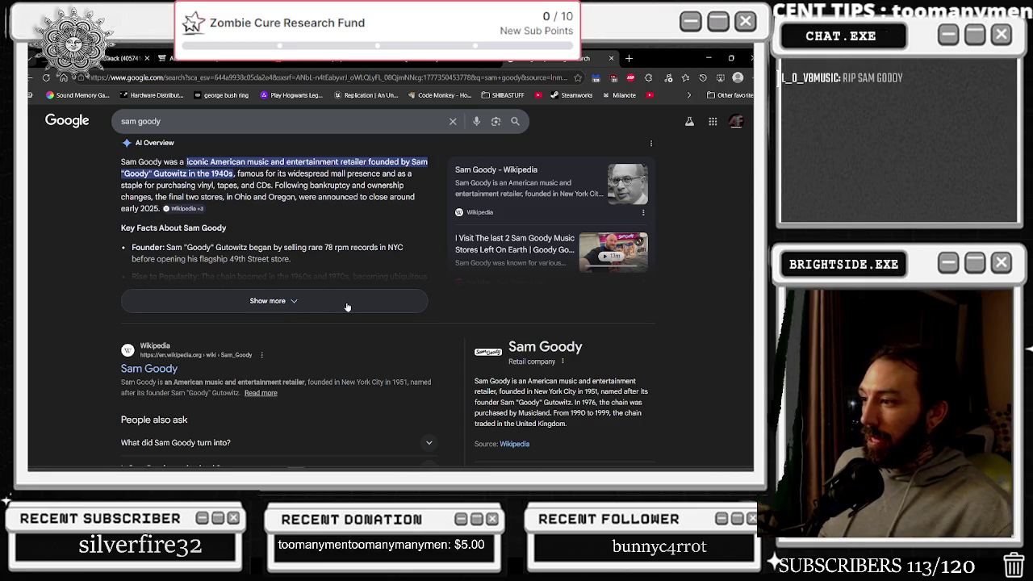
pyautogui.scroll(-4, 347, 307)
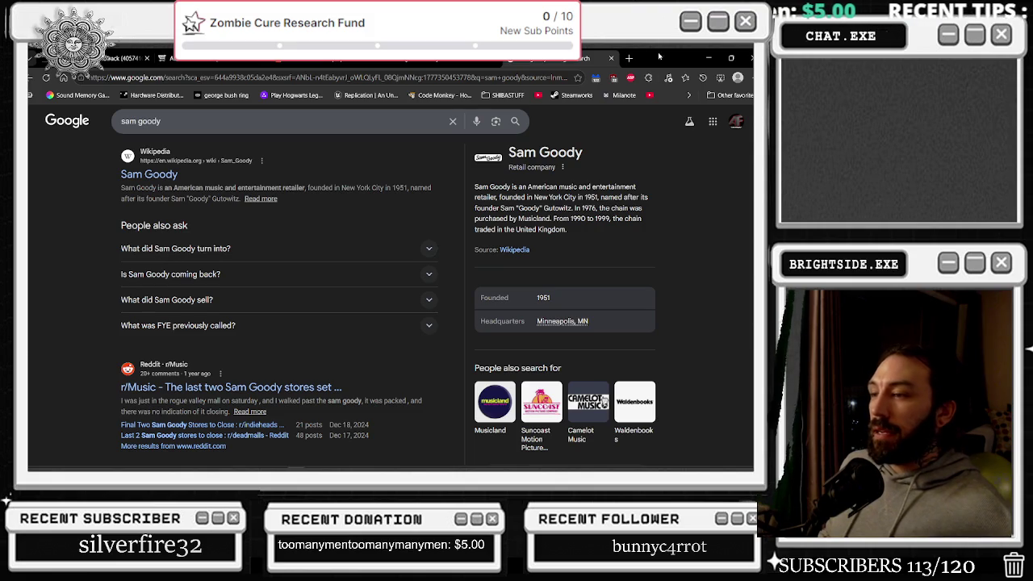
pyautogui.click(707, 59)
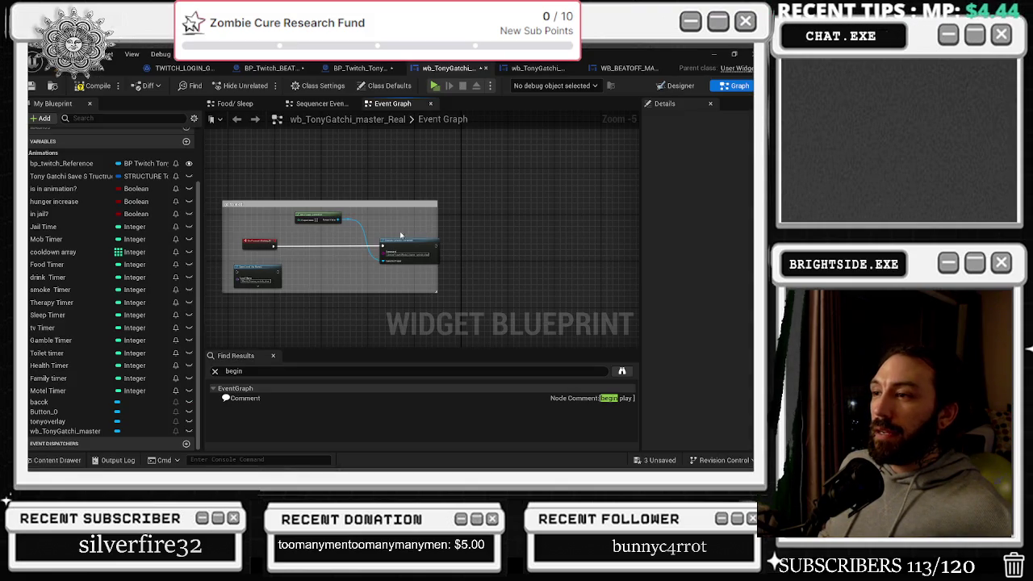
# Enable Show Bubble on the 'go to exit' comment and save the blueprint
pyautogui.click(365, 208)
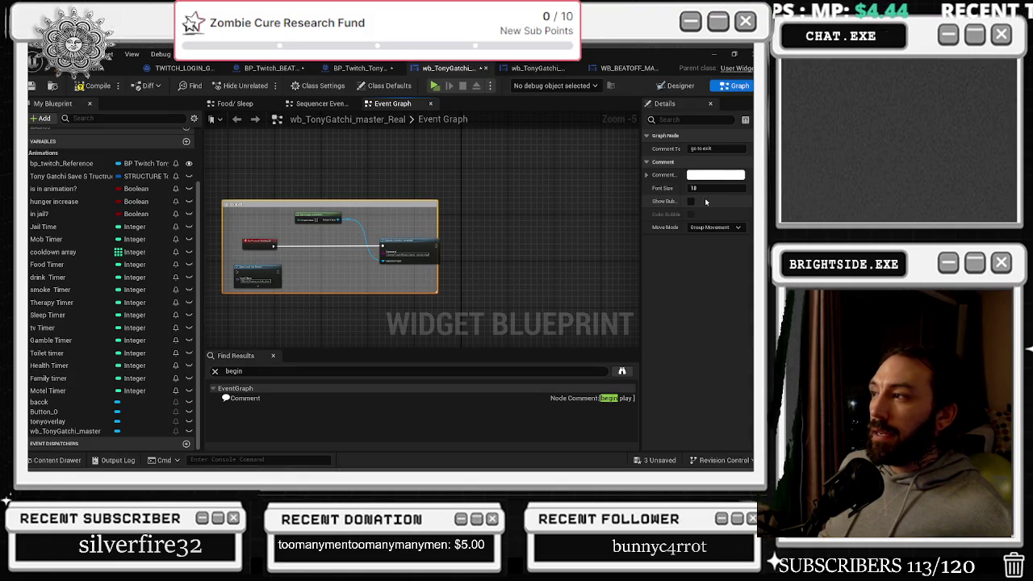
pyautogui.click(691, 201)
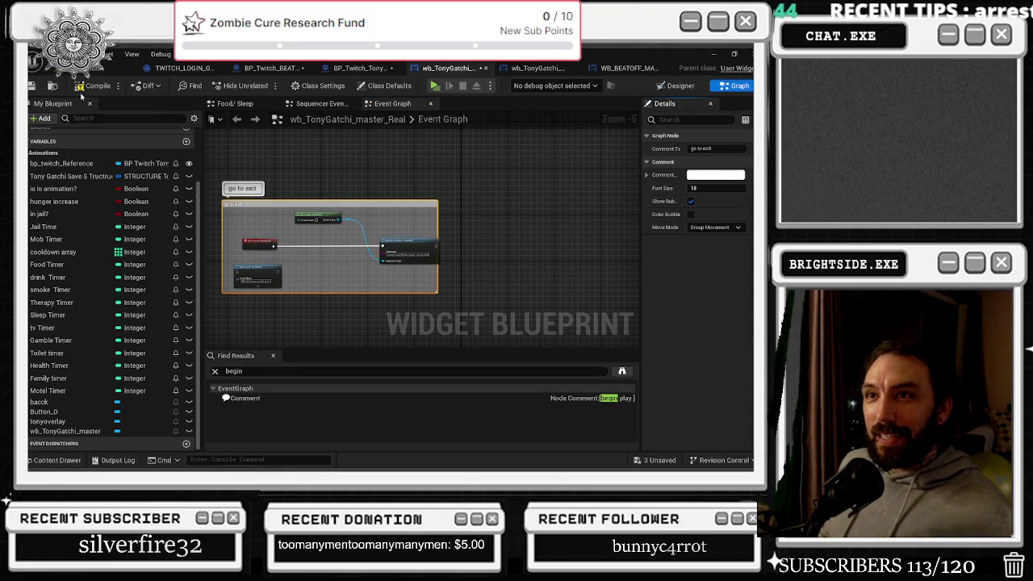
pyautogui.click(31, 85)
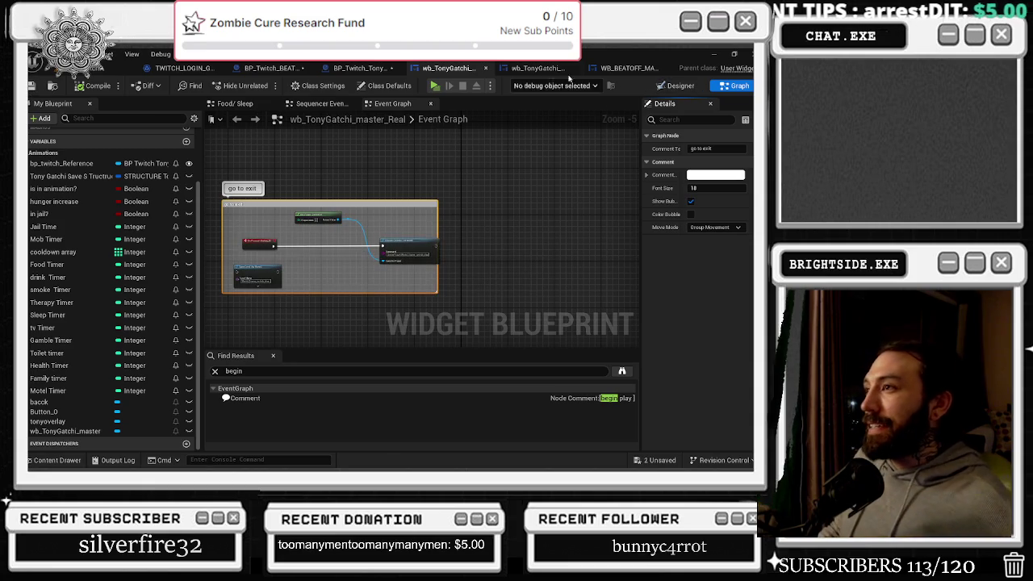
pyautogui.rightClick(534, 69)
pyautogui.click(456, 71)
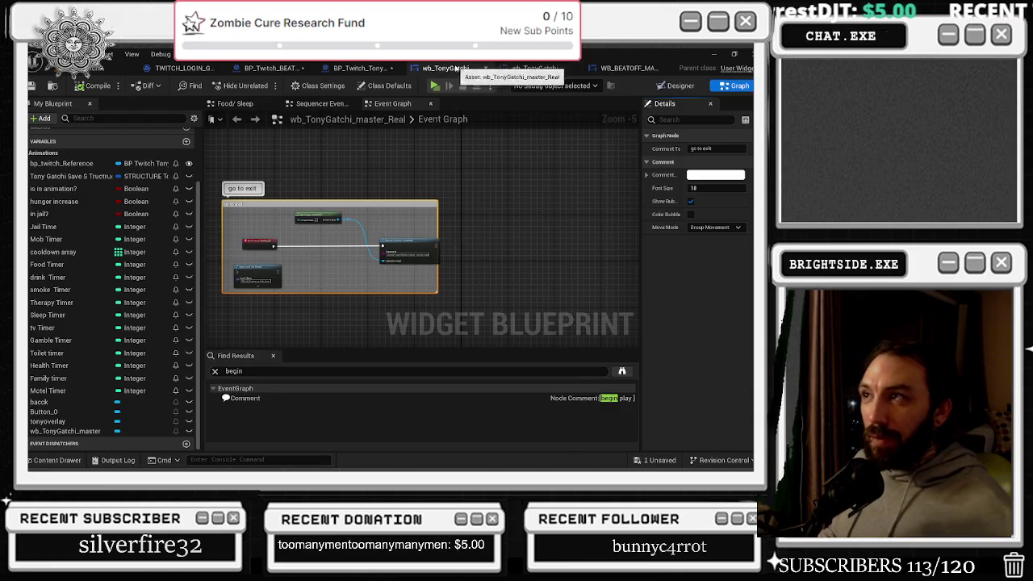
# Widen the comment box rightward and nudge the red event node up inside it
pyautogui.click(385, 70)
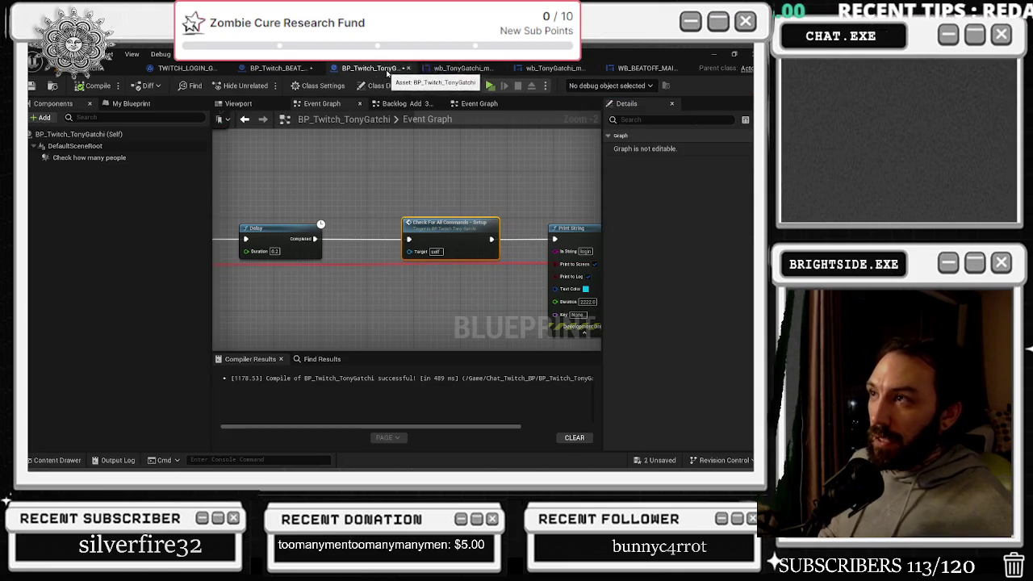
pyautogui.click(460, 68)
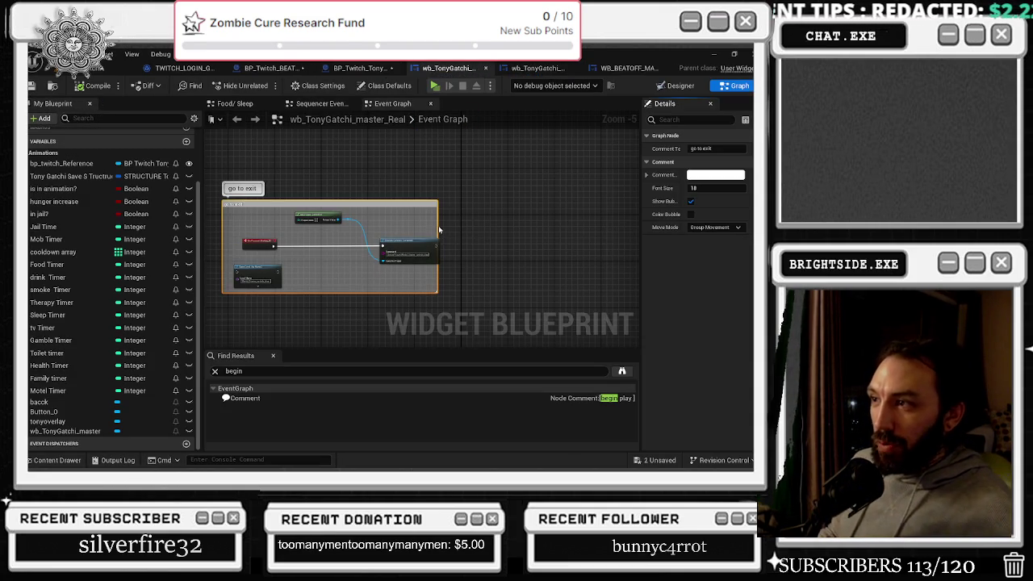
pyautogui.moveTo(436, 229); pyautogui.dragTo(451, 229)
pyautogui.click(276, 248)
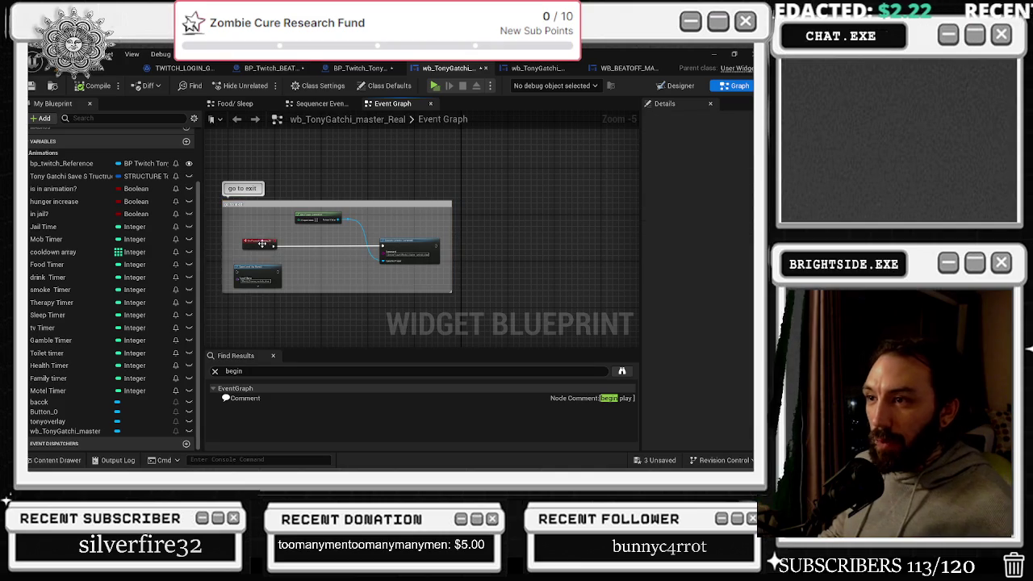
pyautogui.moveTo(276, 247); pyautogui.dragTo(288, 244)
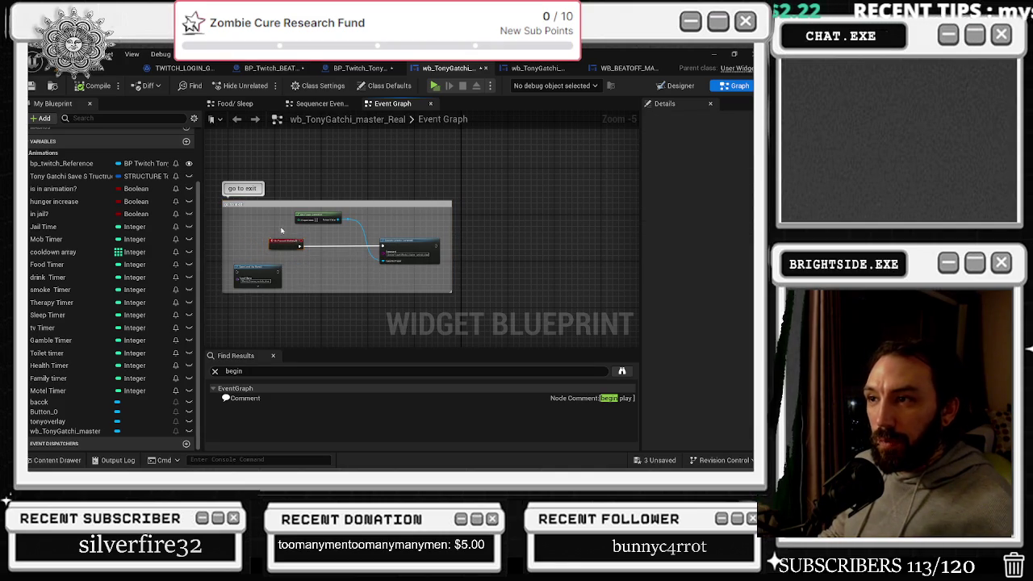
# Step back through the blueprint tabs to the main level viewport
pyautogui.click(363, 68)
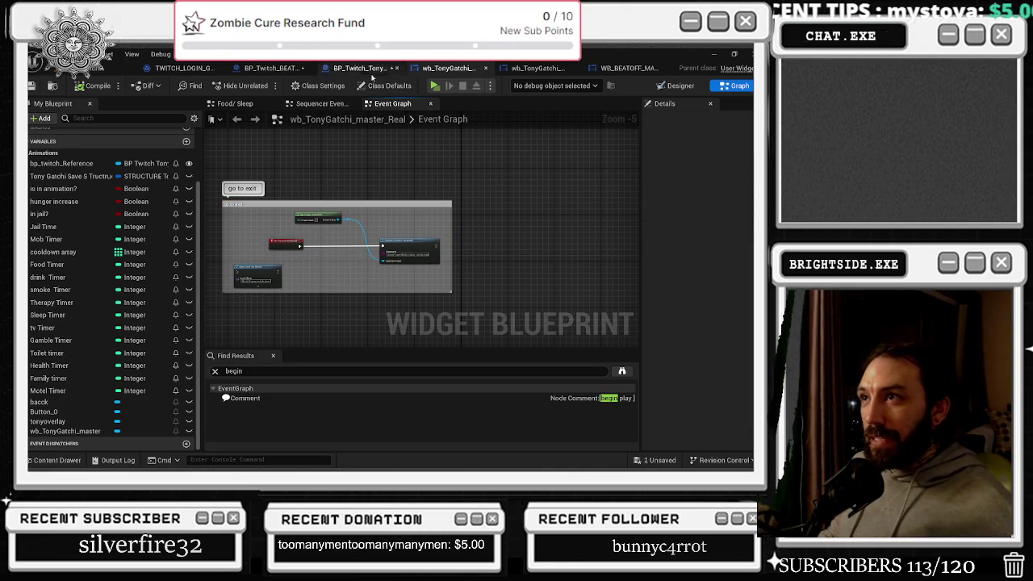
pyautogui.click(278, 68)
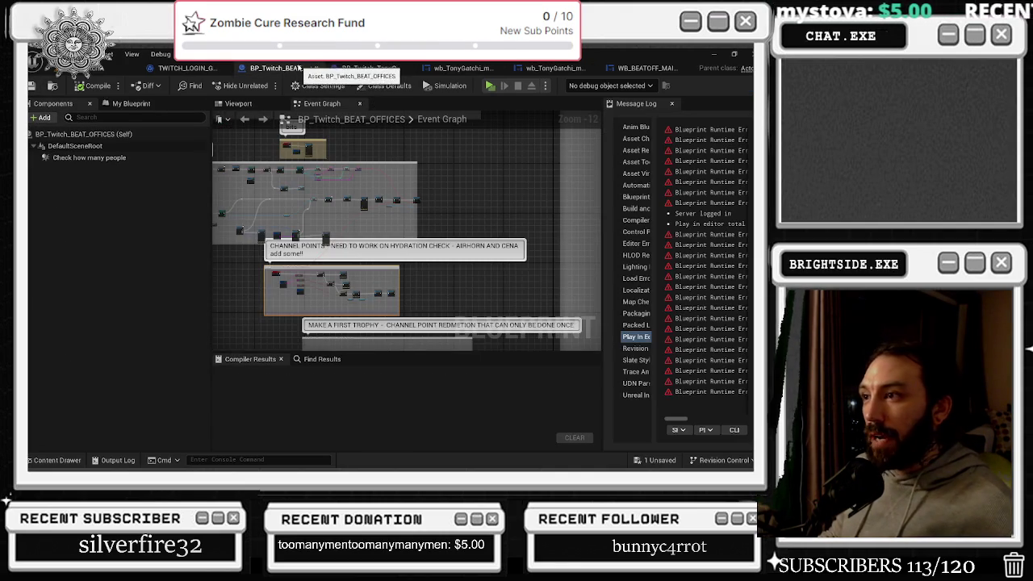
pyautogui.click(184, 67)
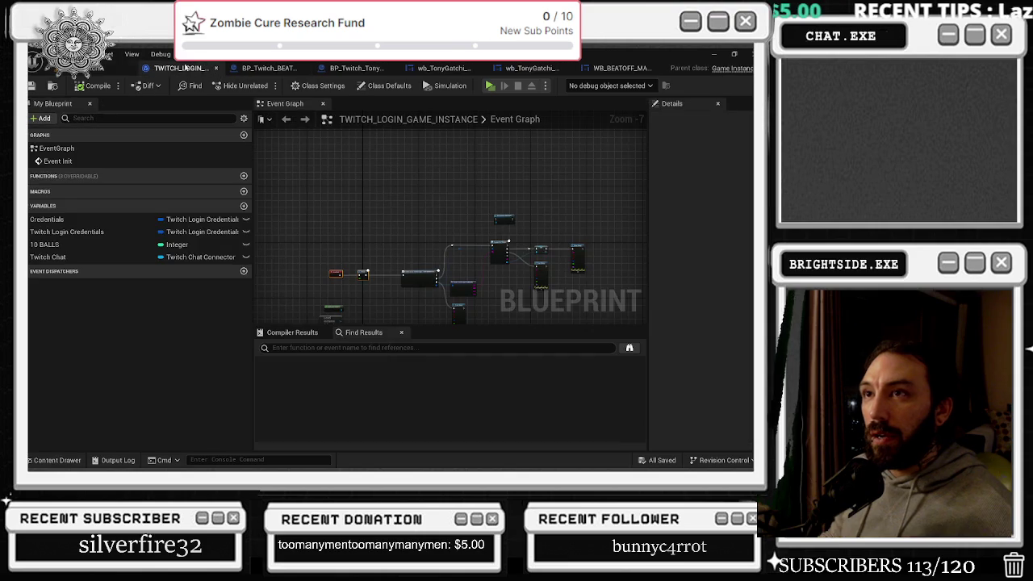
pyautogui.click(88, 68)
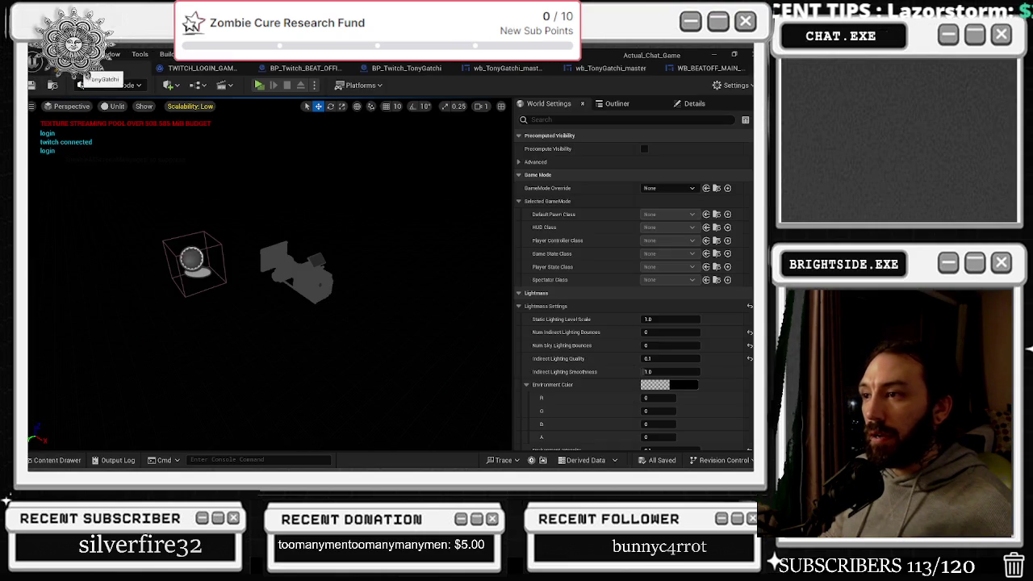
# Clear the Content Drawer's Widget Blueprint filter and browse the project folders
pyautogui.moveTo(310, 176); pyautogui.dragTo(165, 304)
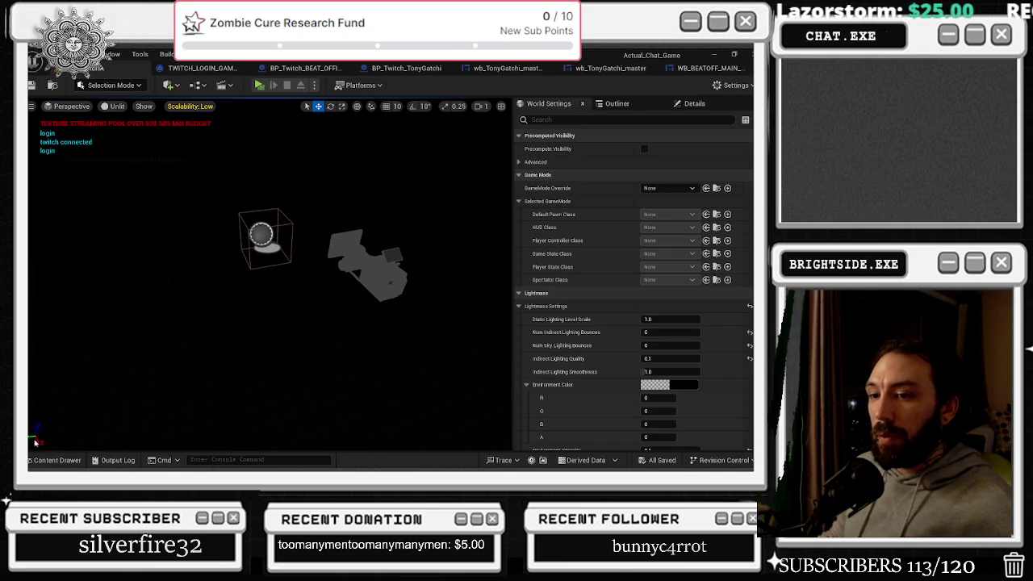
pyautogui.click(57, 460)
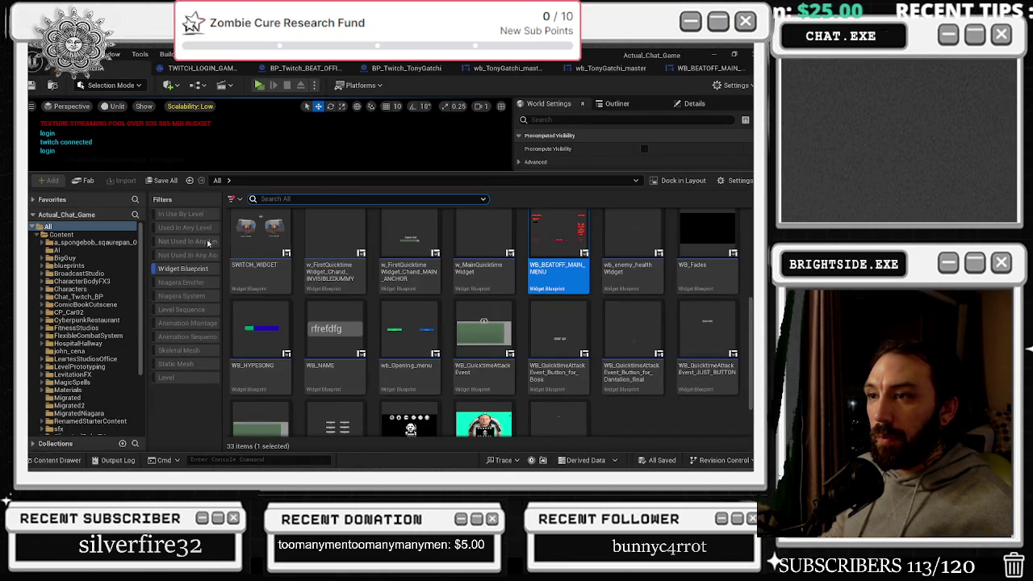
pyautogui.click(167, 269)
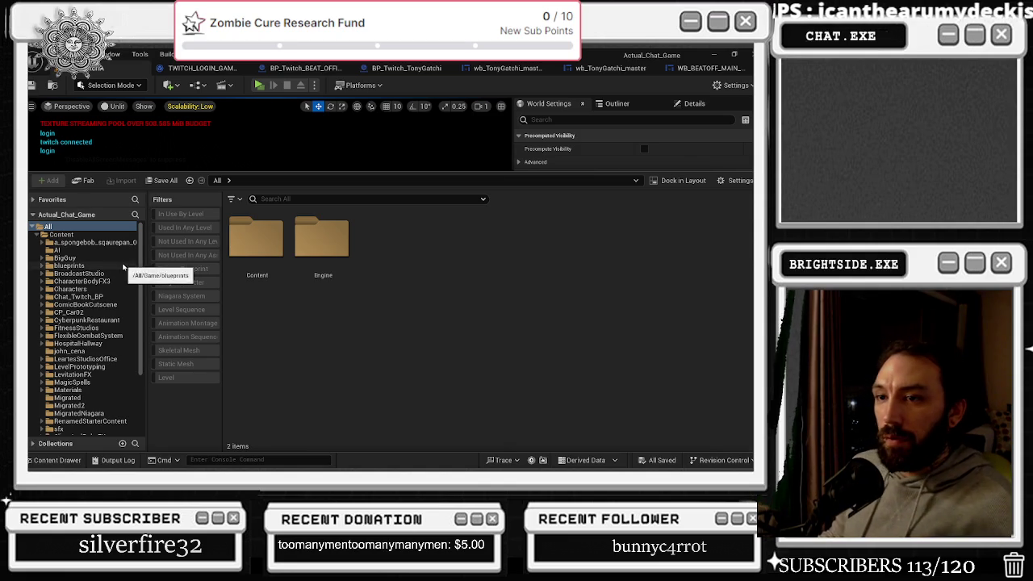
pyautogui.click(33, 228)
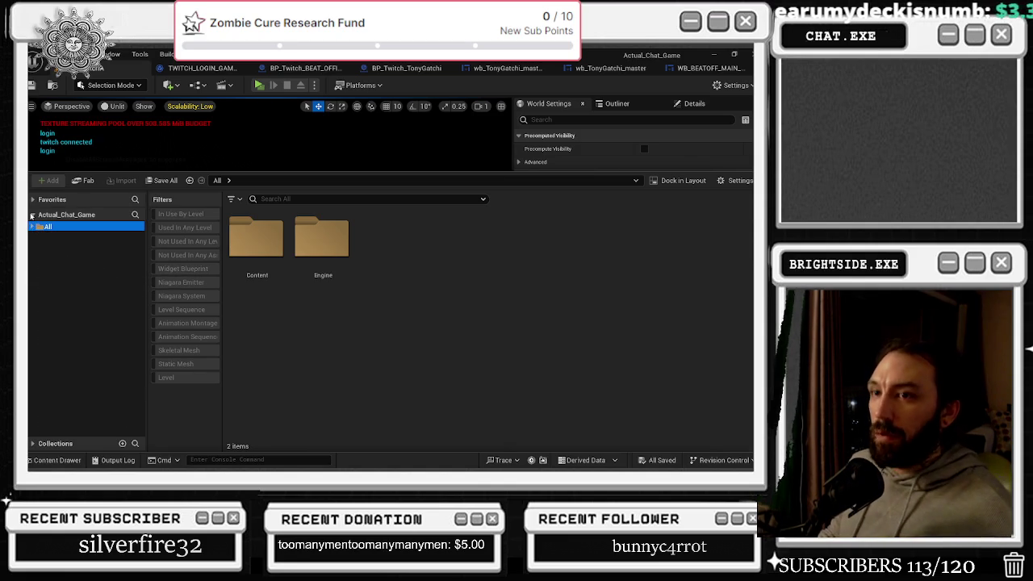
pyautogui.click(33, 202)
pyautogui.click(33, 200)
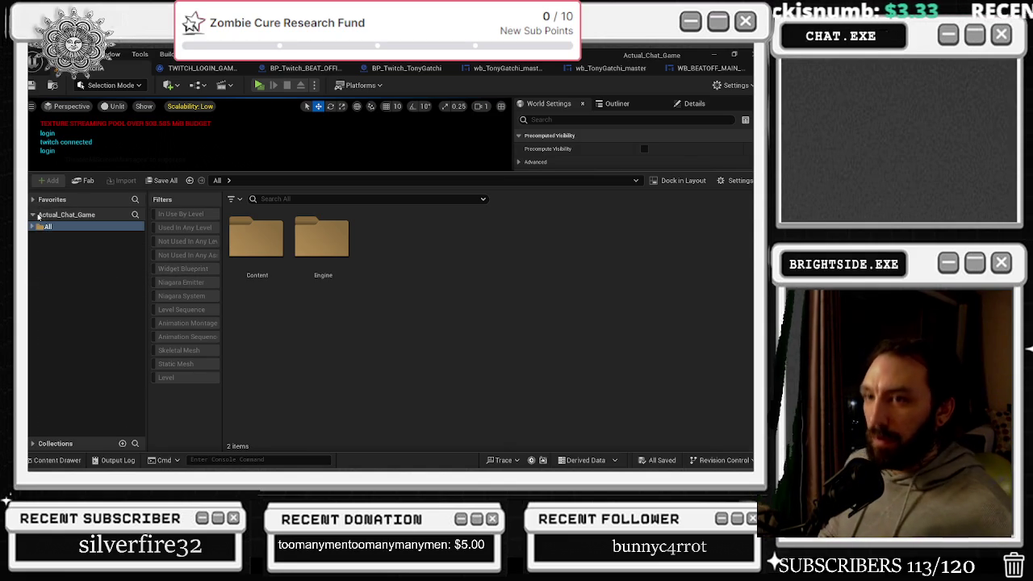
pyautogui.click(33, 227)
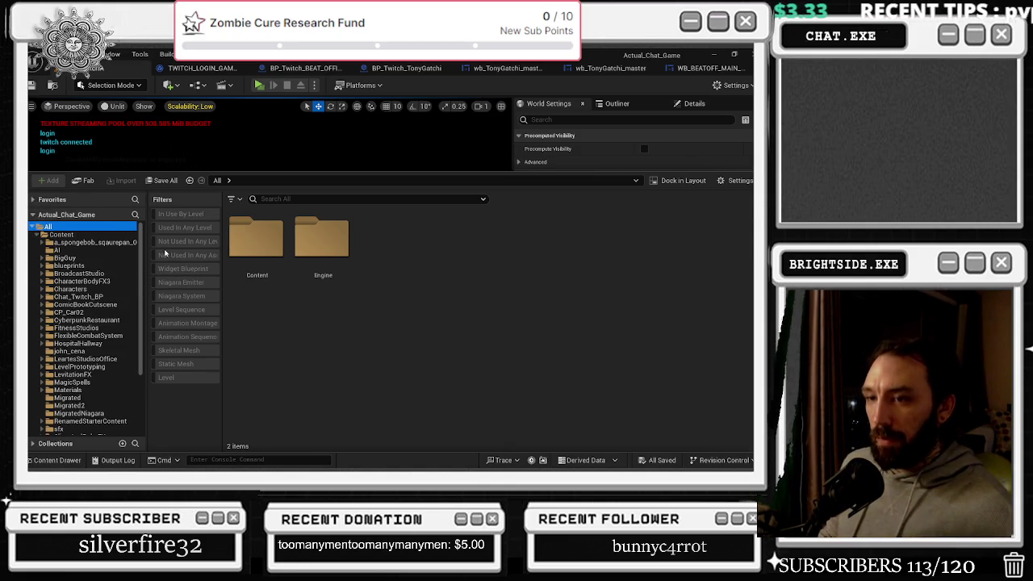
pyautogui.scroll(-1, 133, 299)
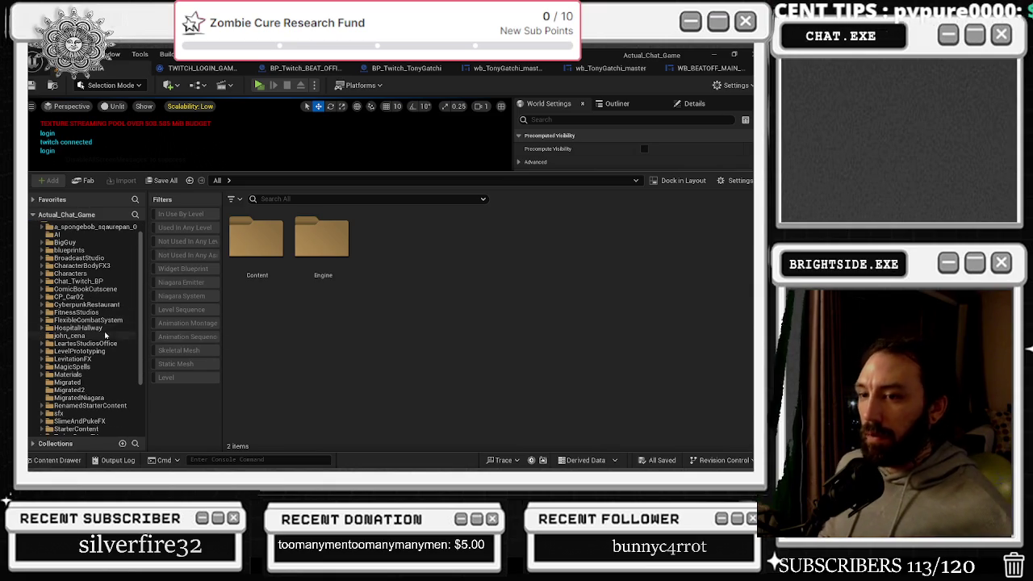
pyautogui.scroll(-2, 115, 323)
pyautogui.scroll(-4, 116, 322)
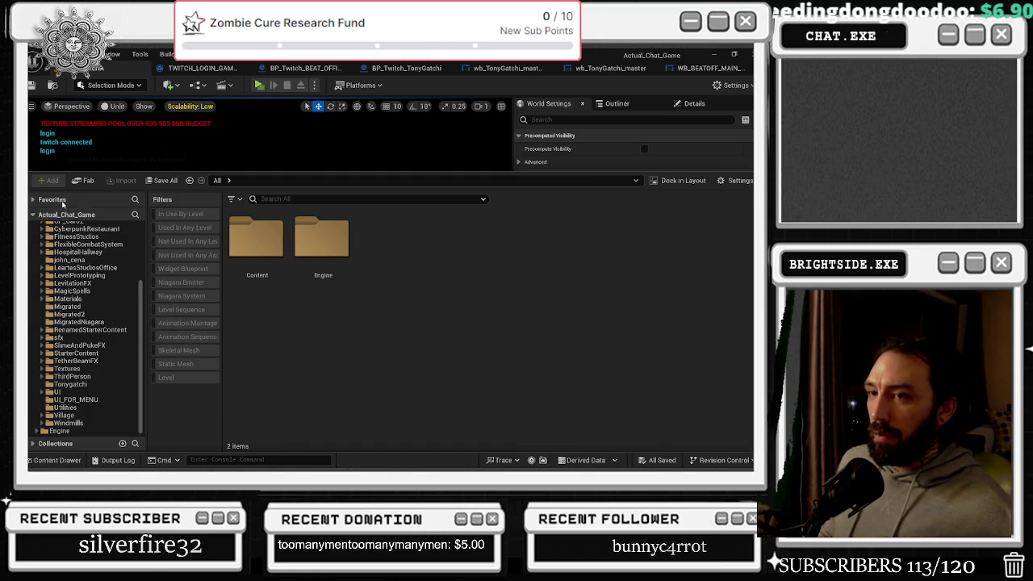
pyautogui.click(134, 216)
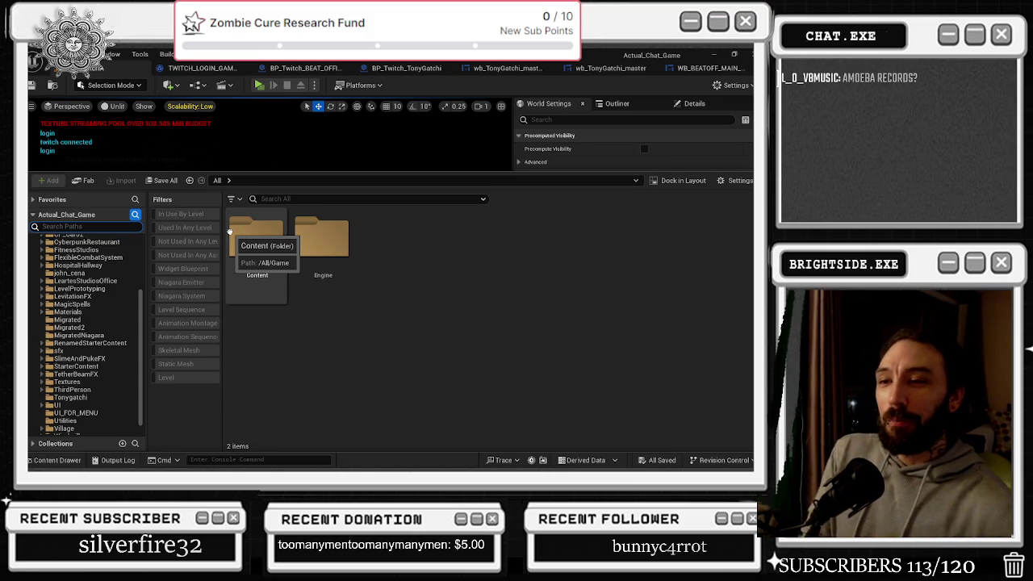
# Load LeartesOfficeProject from File > Recent Levels
pyautogui.click(53, 54)
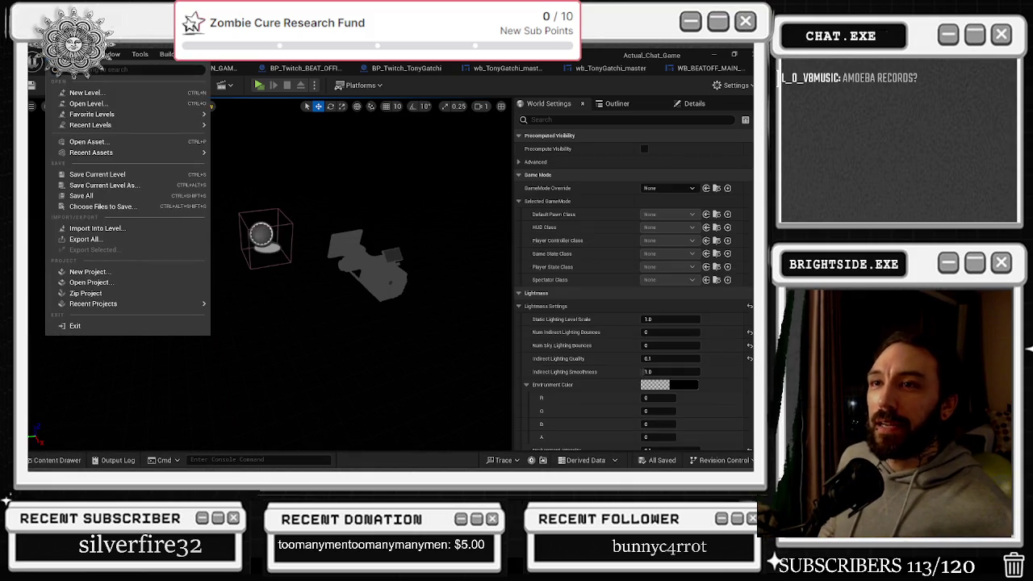
pyautogui.moveTo(91, 119)
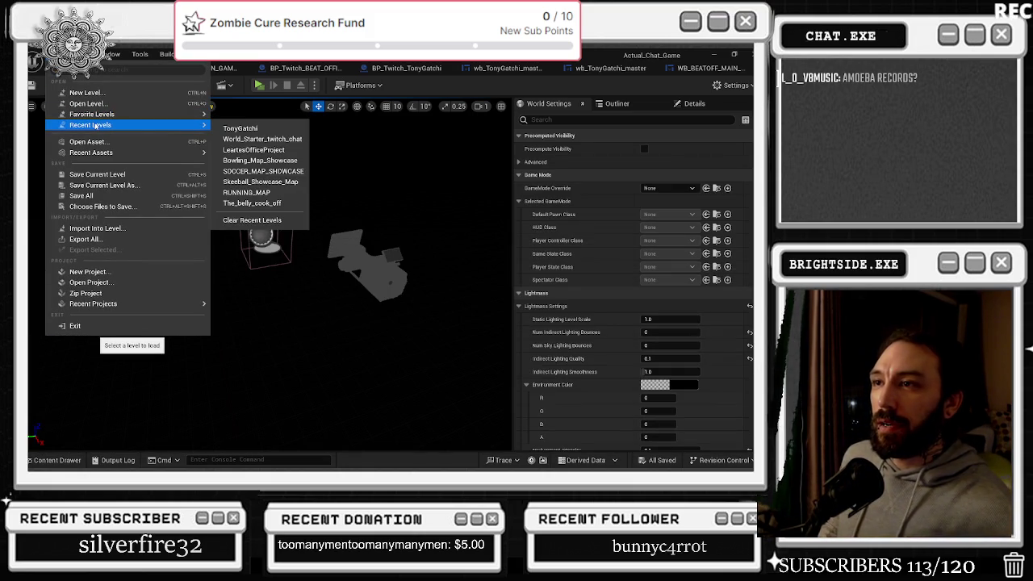
pyautogui.click(247, 150)
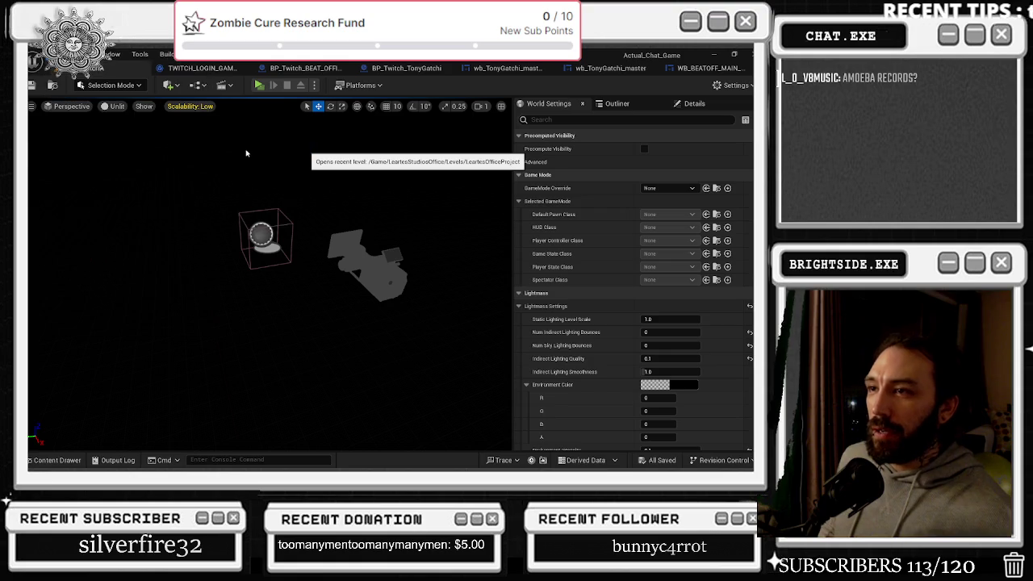
pyautogui.hotkey('alt', 'Tab')
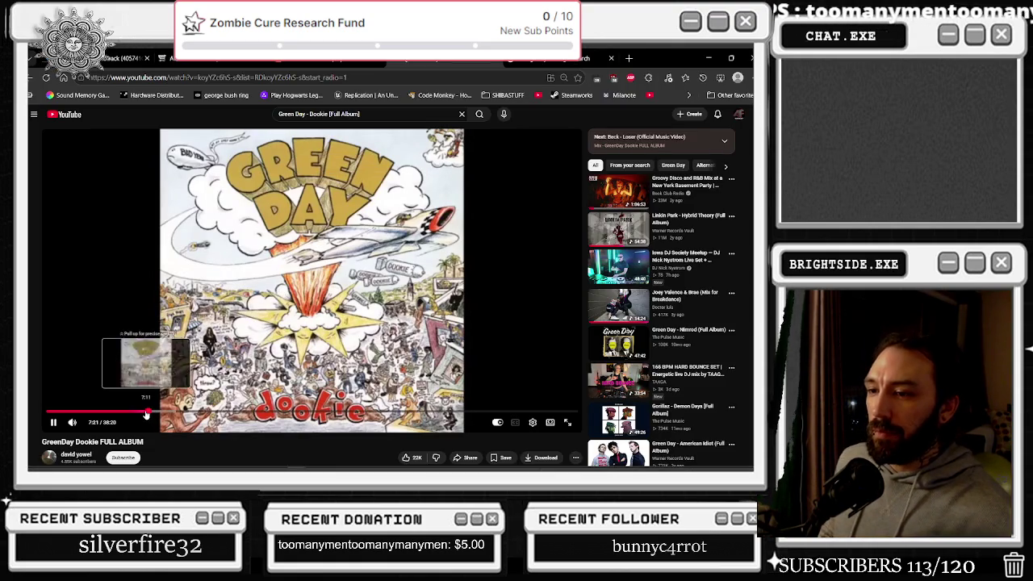
# Scroll through the Green Day Dookie video page, then switch to the Google 'sam goody' results
pyautogui.scroll(-4, 195, 347)
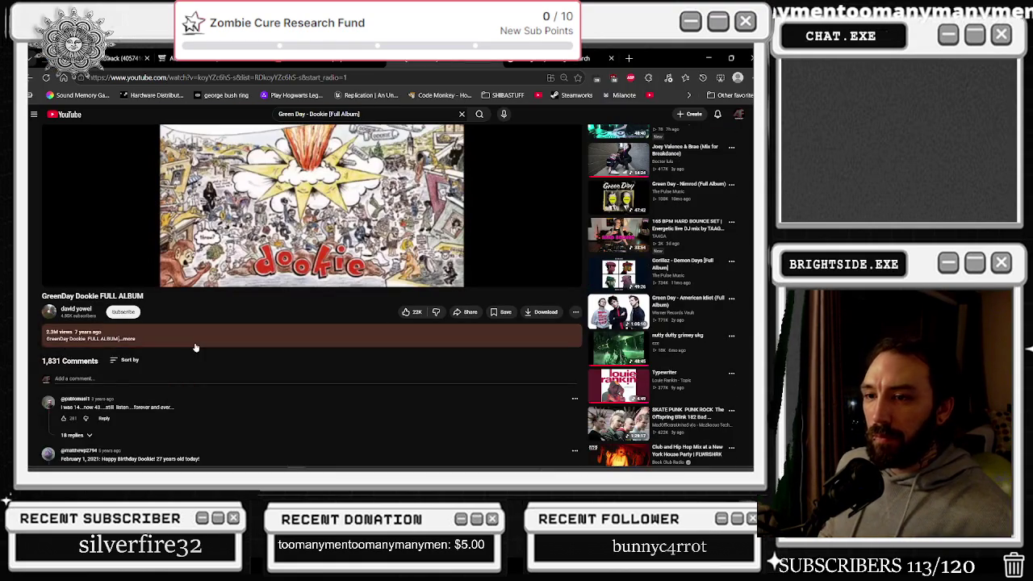
pyautogui.scroll(-4, 194, 342)
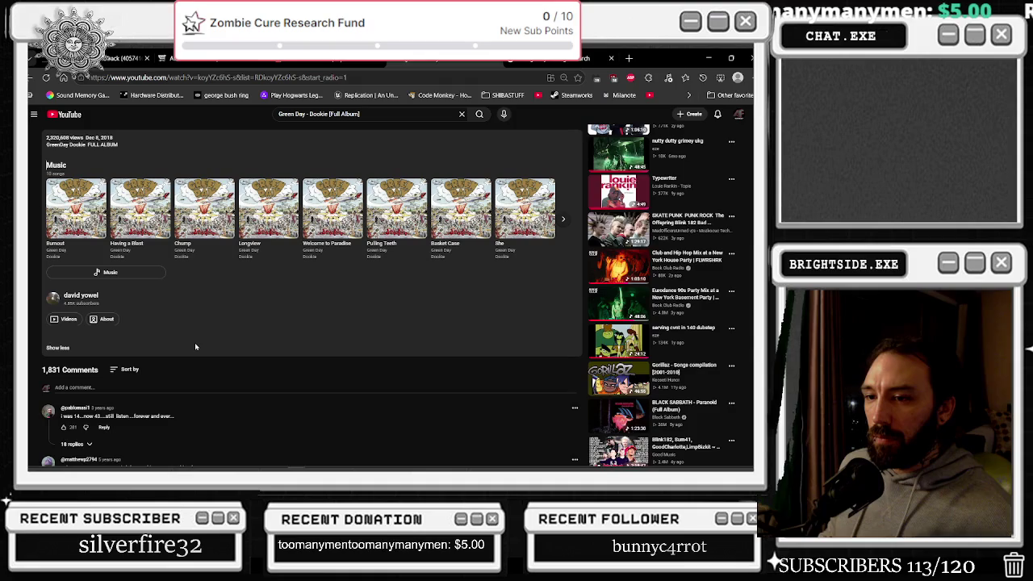
pyautogui.scroll(-2, 195, 346)
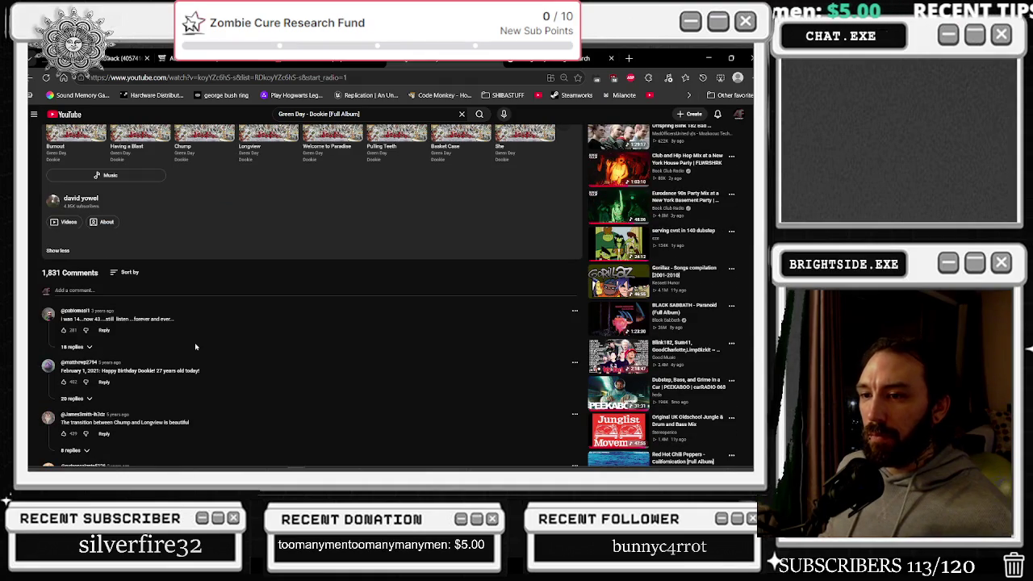
pyautogui.scroll(10, 195, 346)
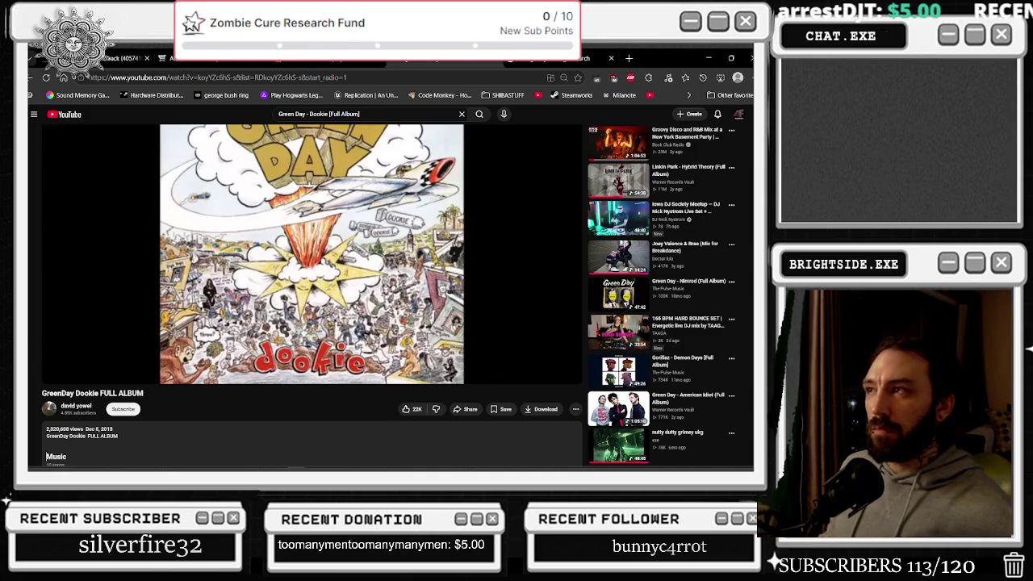
pyautogui.click(538, 58)
pyautogui.click(291, 121)
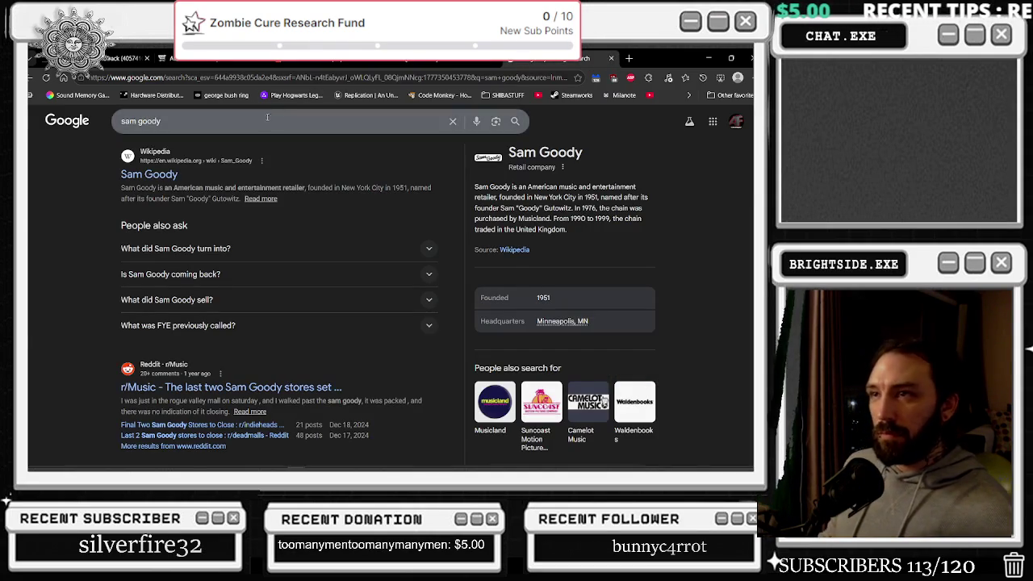
# Search Google for famous record stores in San Francisco and open Amoeba Music's listing
pyautogui.write('famouse r')
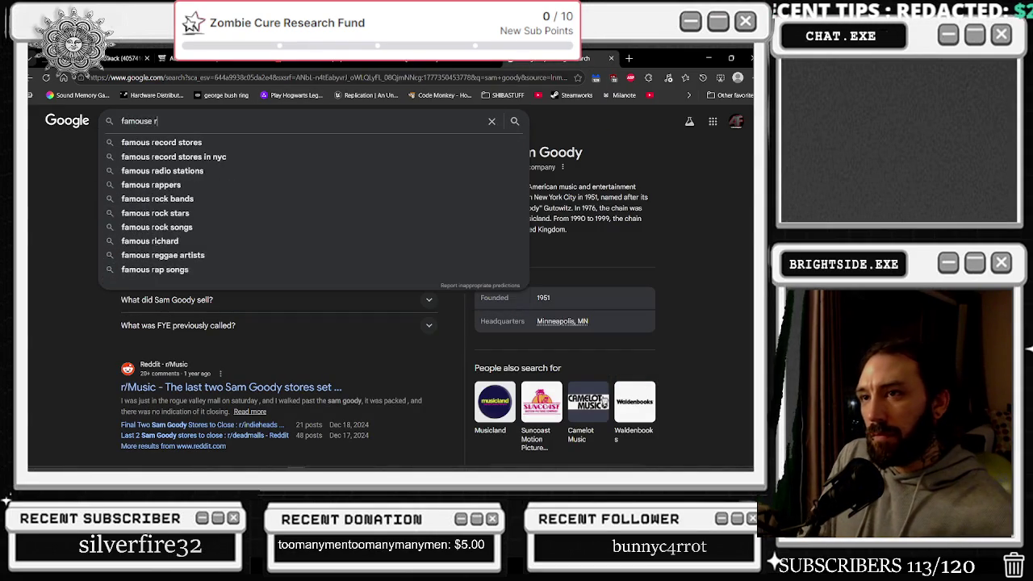
pyautogui.write('ecord store in san fran')
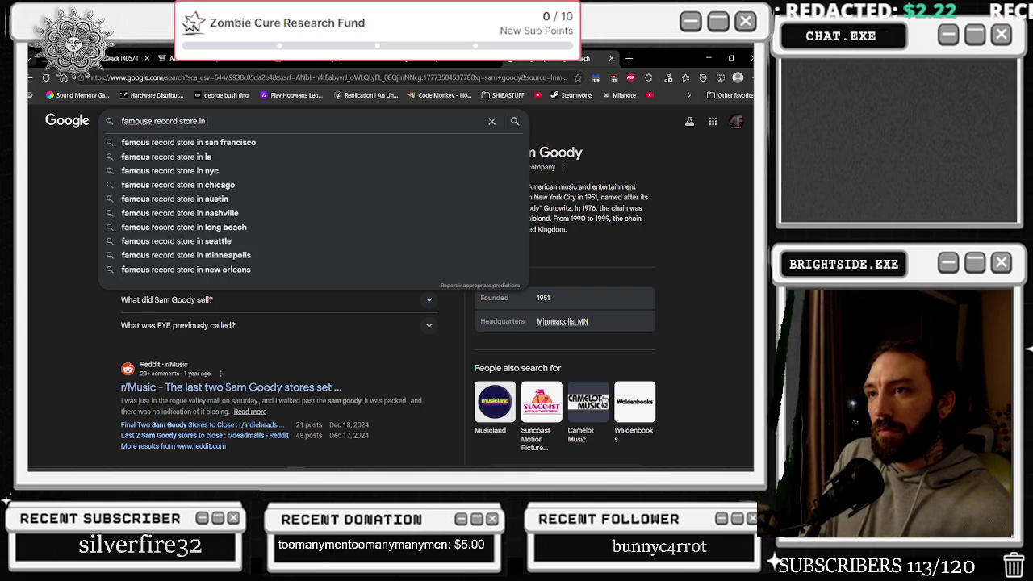
pyautogui.press('Return')
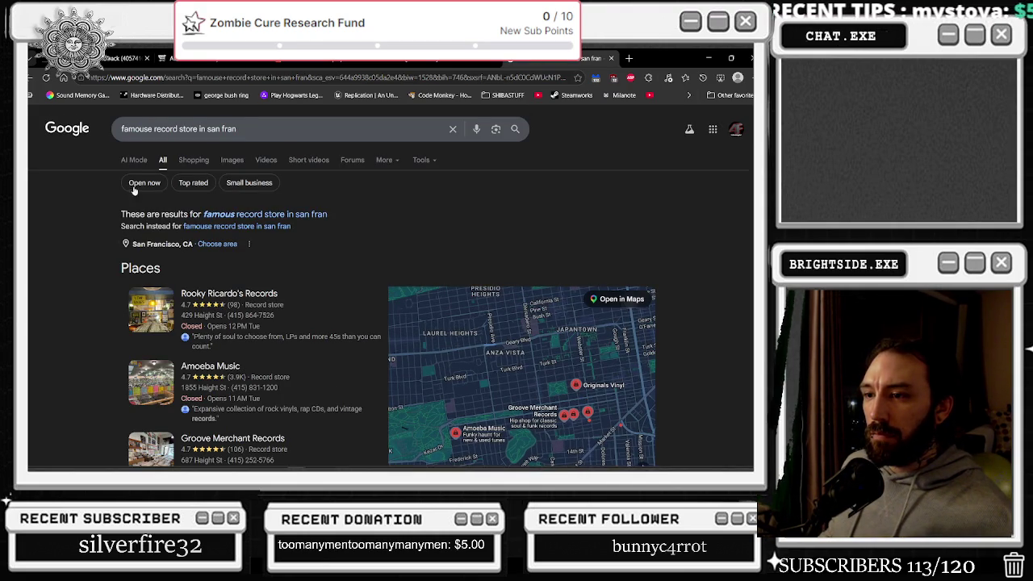
pyautogui.scroll(-1, 134, 191)
pyautogui.click(209, 319)
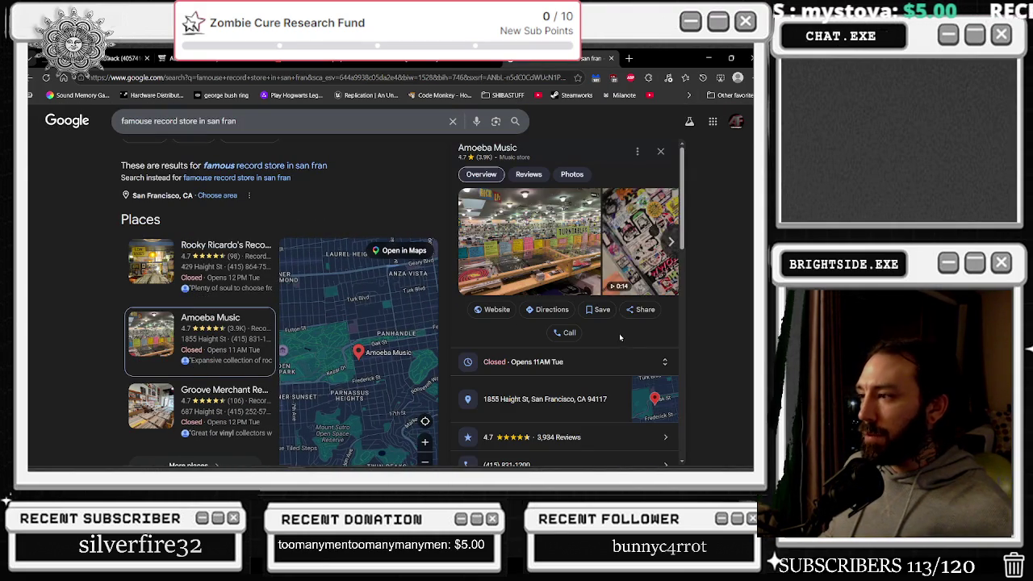
# Browse Amoeba Music's storefront and record-wall photos, then return to the Dookie album tab
pyautogui.click(524, 242)
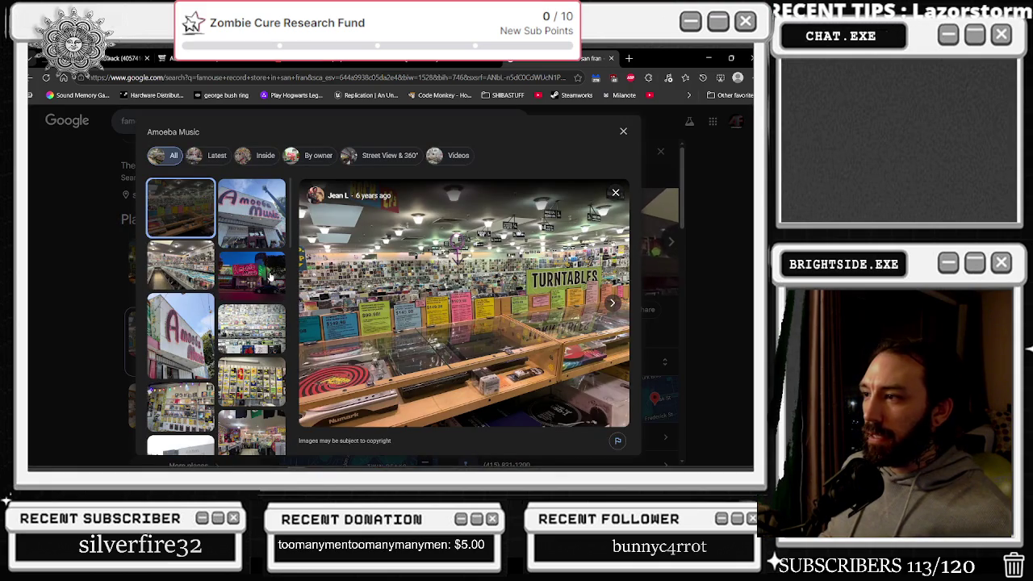
pyautogui.click(246, 276)
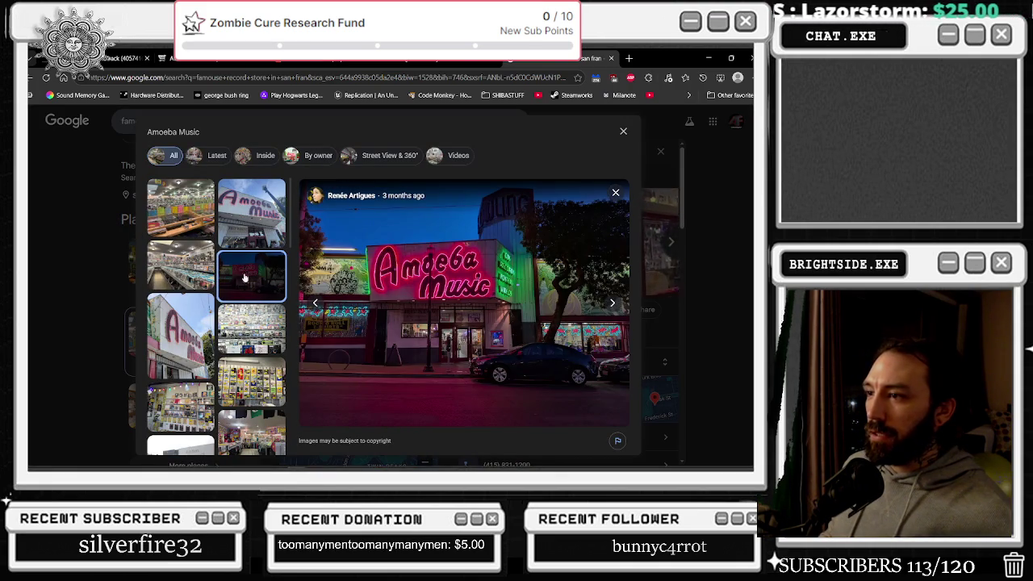
pyautogui.press('Left')
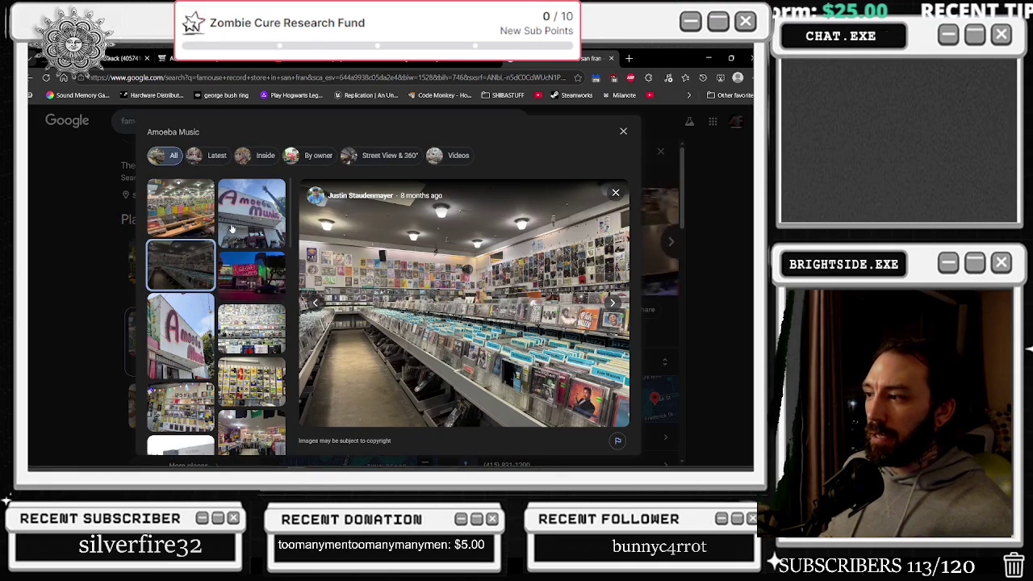
pyautogui.click(232, 229)
pyautogui.click(237, 255)
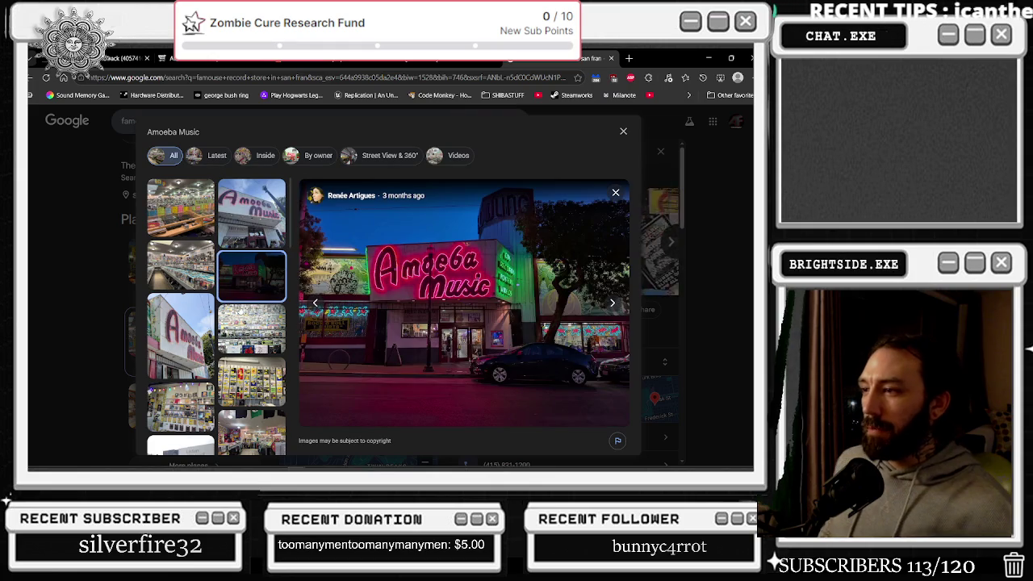
pyautogui.click(246, 324)
pyautogui.click(226, 418)
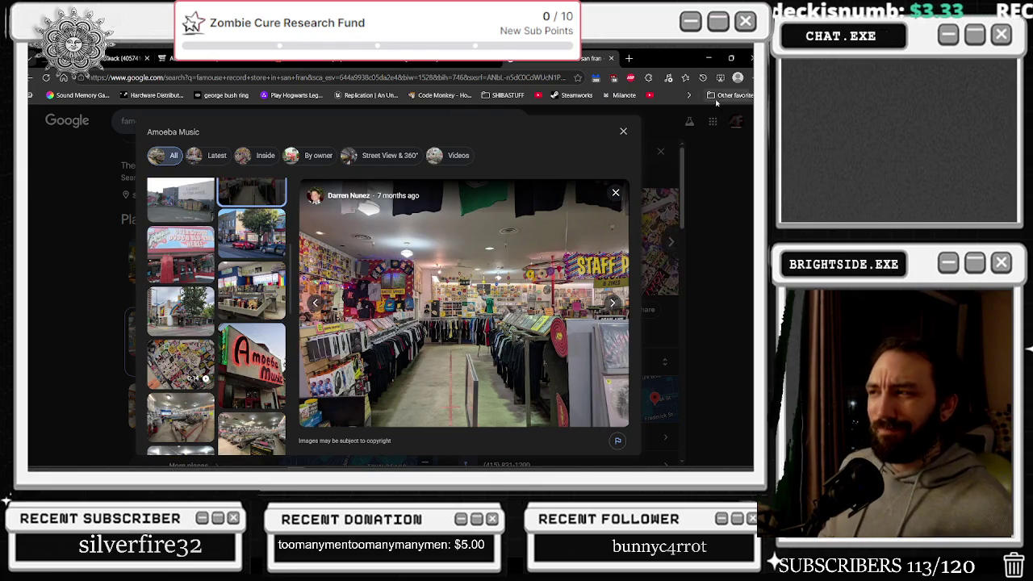
pyautogui.click(444, 62)
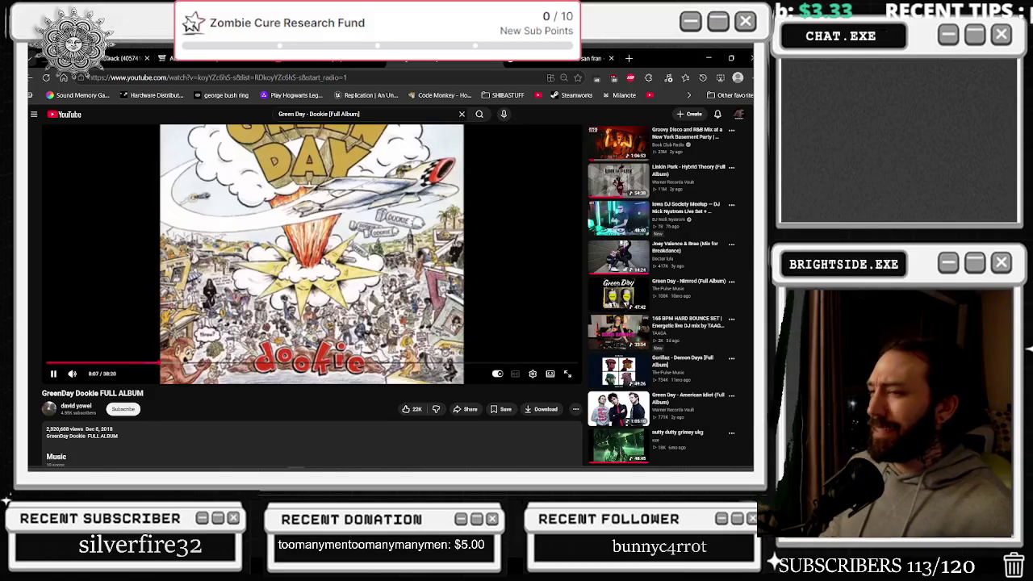
# Rewind the Dookie album video about half a minute and go back to Unreal's office level
pyautogui.press('space')
pyautogui.press('Left')
pyautogui.press('Left')
pyautogui.press('Left')
pyautogui.press('space')
pyautogui.press('Left')
pyautogui.press('Left')
pyautogui.press('Left')
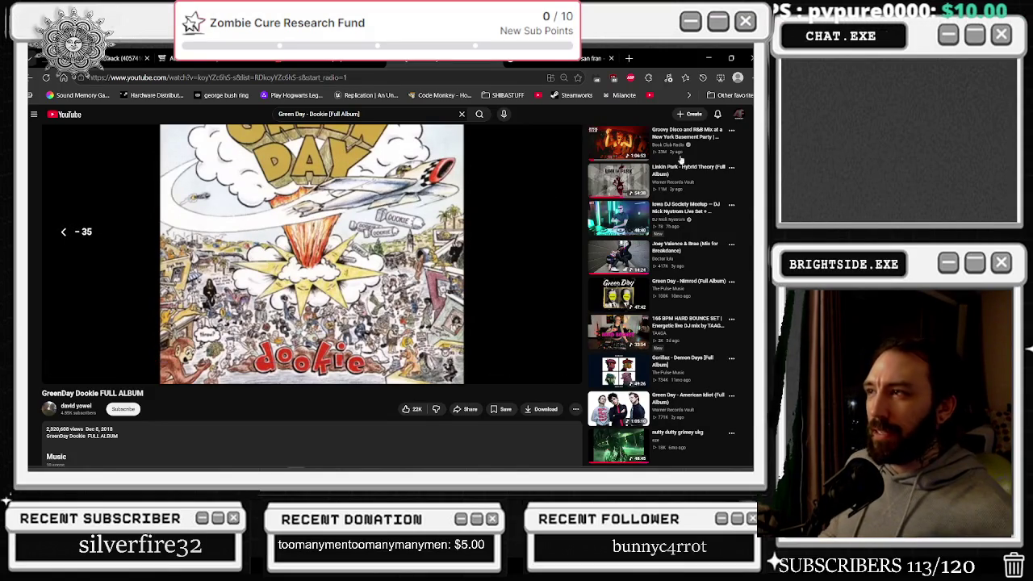
pyautogui.hotkey('alt', 'Tab')
pyautogui.moveTo(412, 238); pyautogui.dragTo(110, 98)
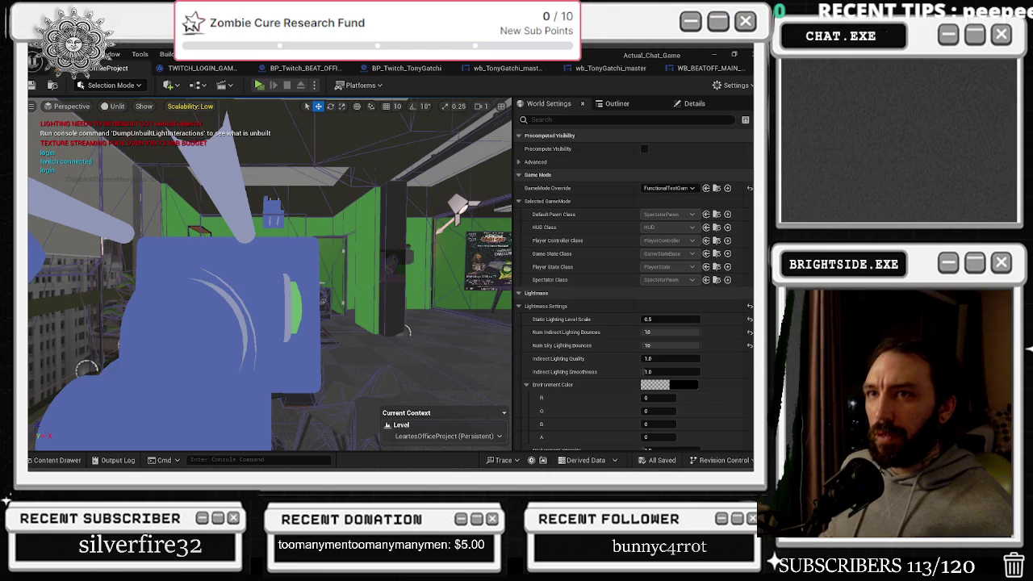
# Save all modified packages while cycling to the BP_Twitch_BEAT_OFFICES blueprint
pyautogui.hotkey('ctrl', 's')
pyautogui.hotkey('ctrl', 'Tab')
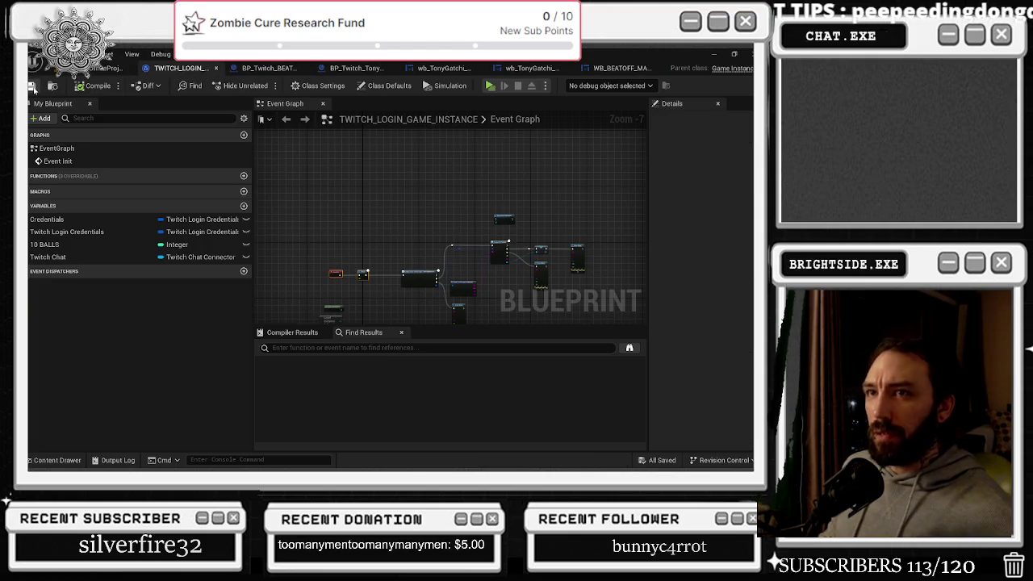
pyautogui.hotkey('ctrl', 'Tab')
pyautogui.hotkey('ctrl', 's')
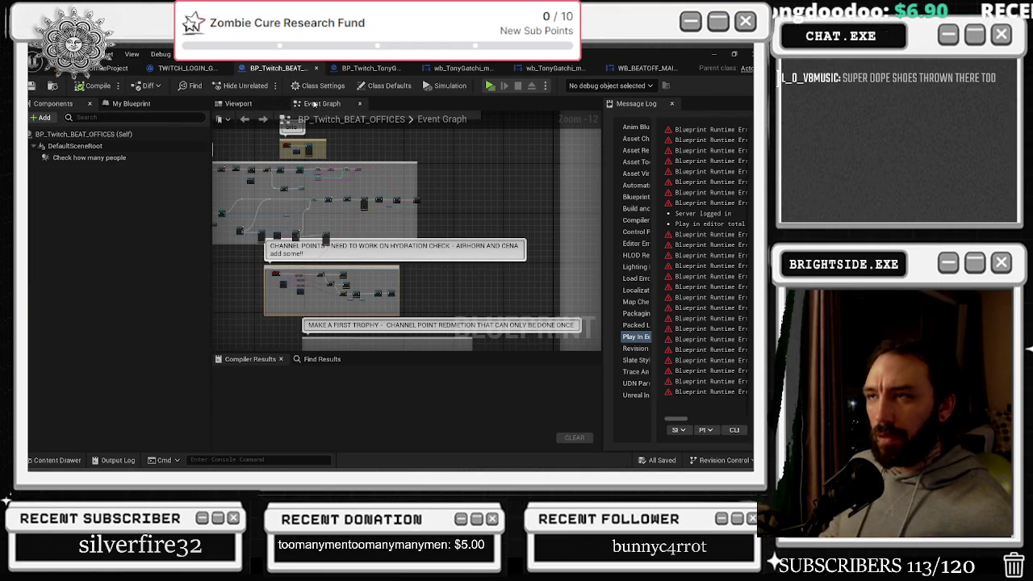
# Review BP_Twitch_TonyGatchi, the wb_TonyGatchi widgets and WB_BEATOFF_MAIN_MENU, then return to the office level
pyautogui.click(369, 68)
pyautogui.click(436, 68)
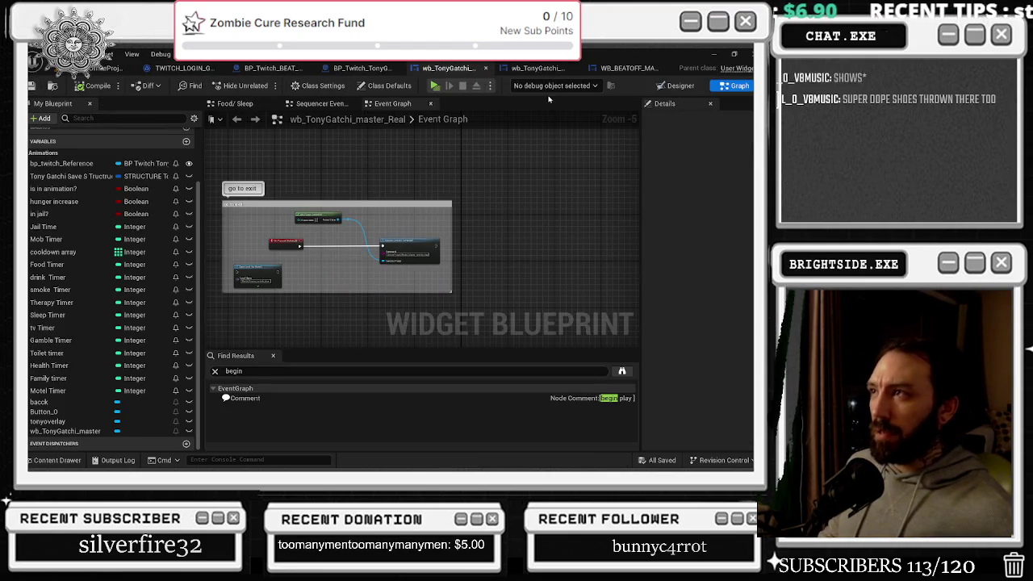
pyautogui.click(536, 68)
pyautogui.click(623, 67)
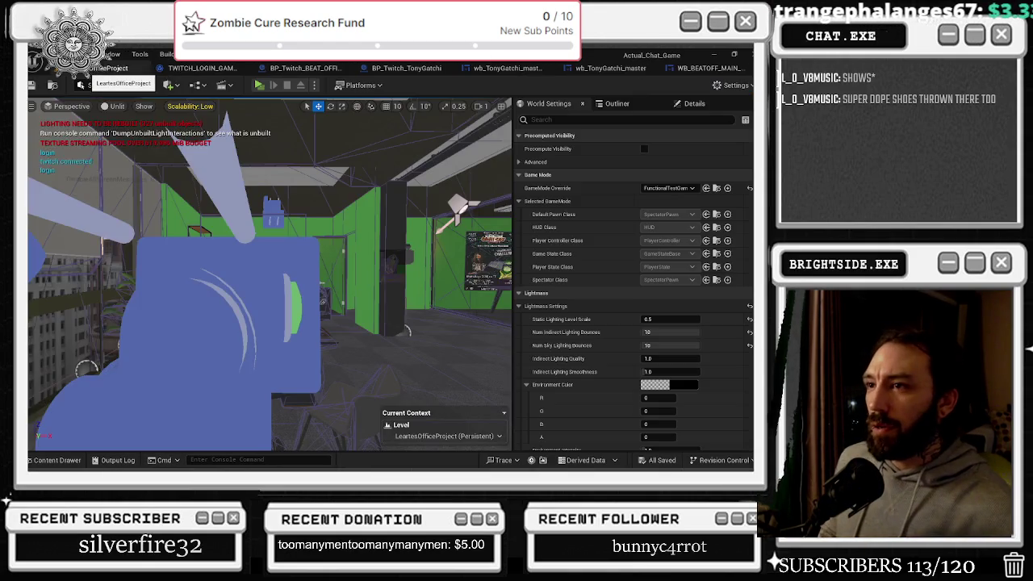
pyautogui.click(117, 68)
pyautogui.moveTo(304, 292)
pyautogui.mouseDown()
pyautogui.moveTo(363, 270)
pyautogui.moveTo(287, 274)
pyautogui.mouseUp()
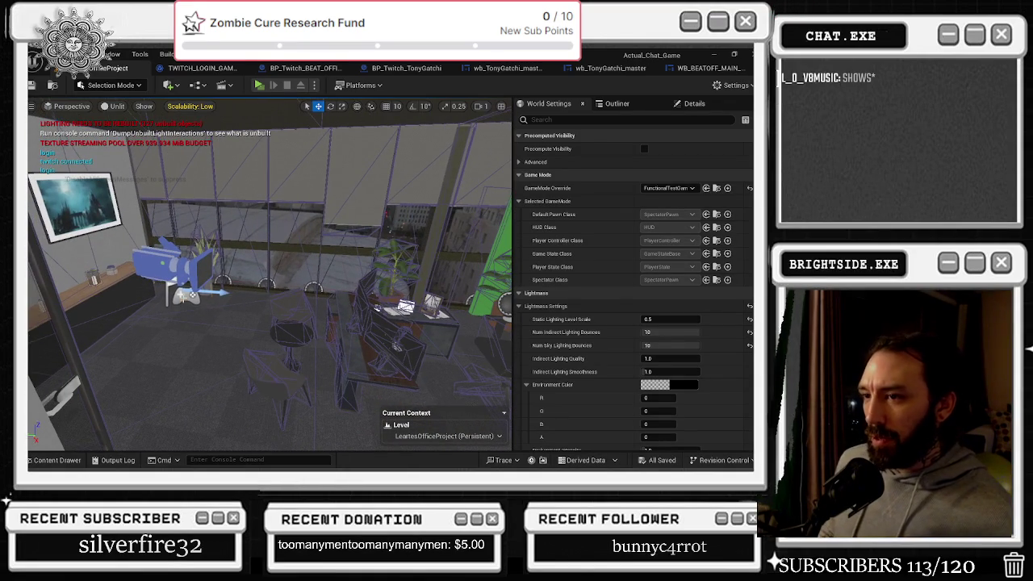
pyautogui.click(176, 270)
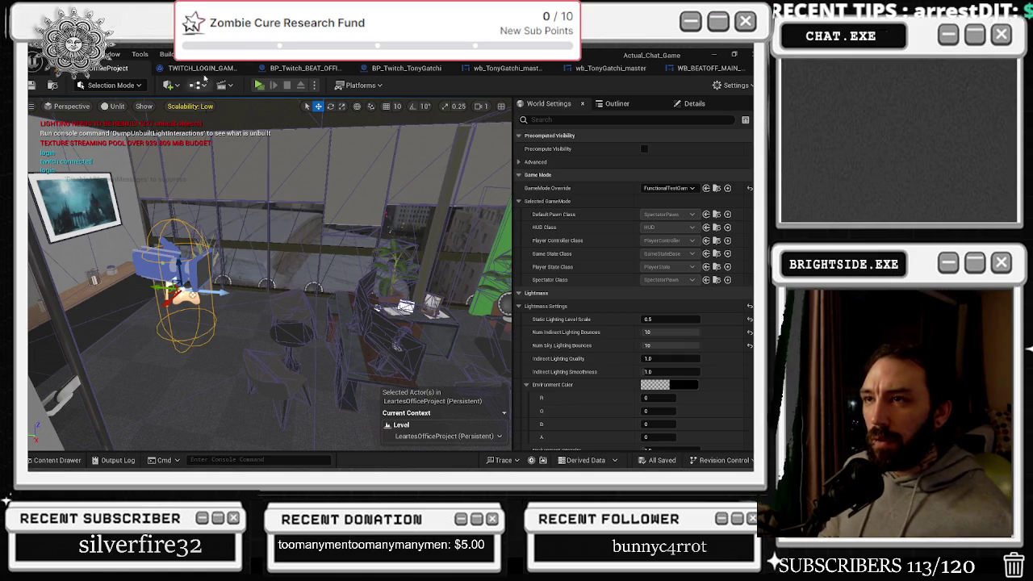
pyautogui.click(259, 86)
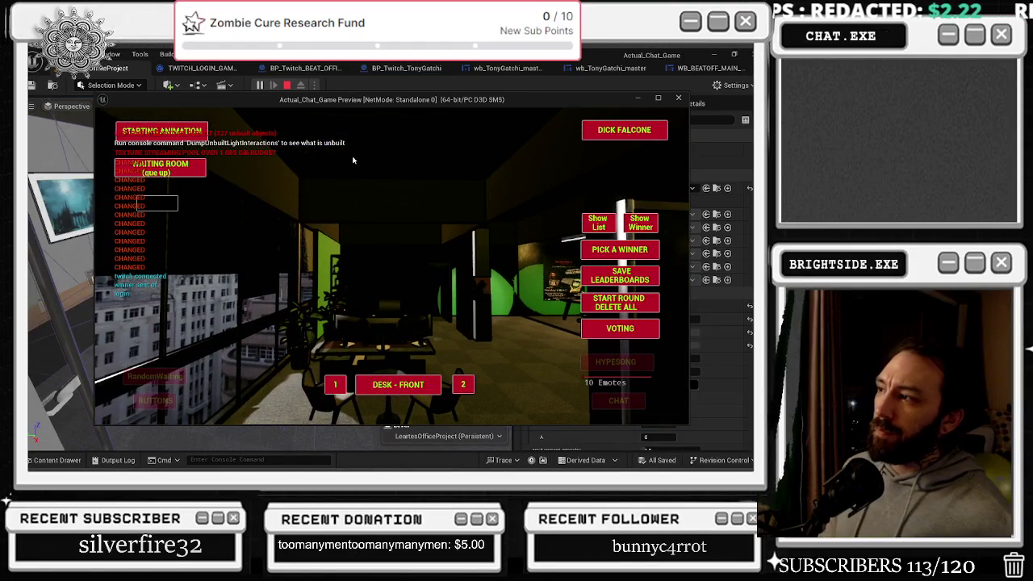
pyautogui.press('Escape')
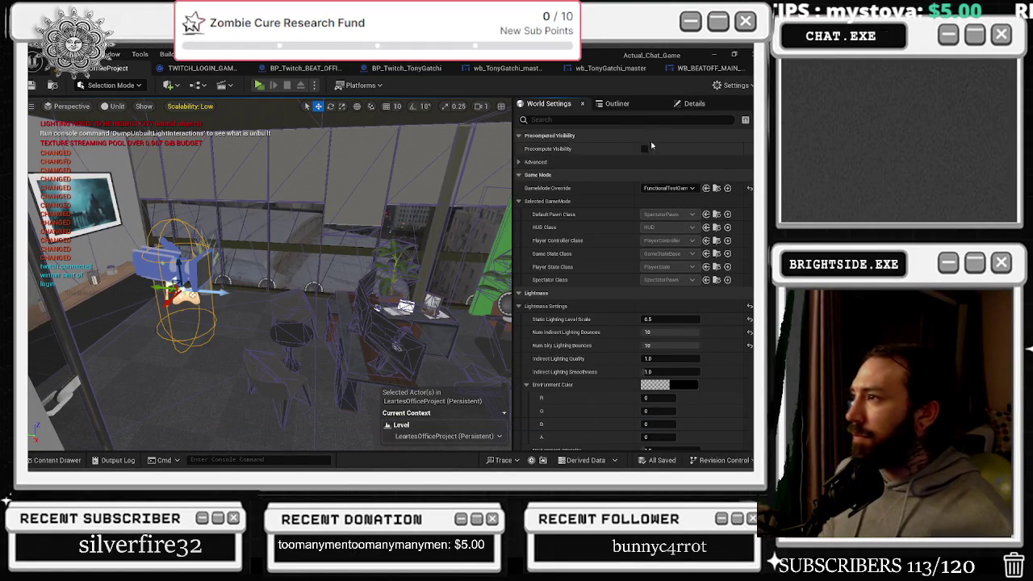
pyautogui.click(642, 103)
# Inspect the PlayerStart's properties, drag it left to about -386, -4076, 48, and launch Play
pyautogui.click(694, 104)
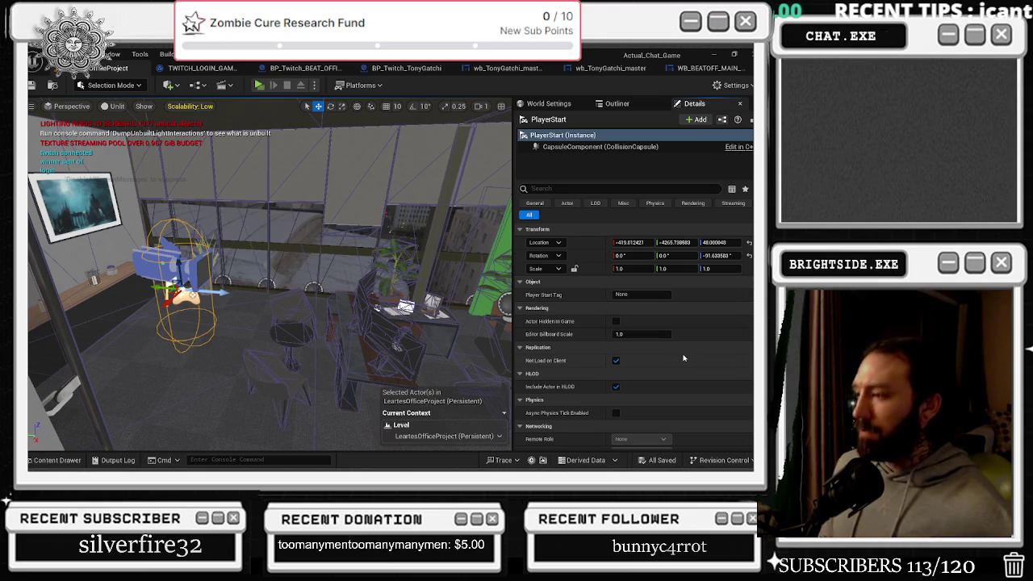
pyautogui.scroll(-3, 684, 357)
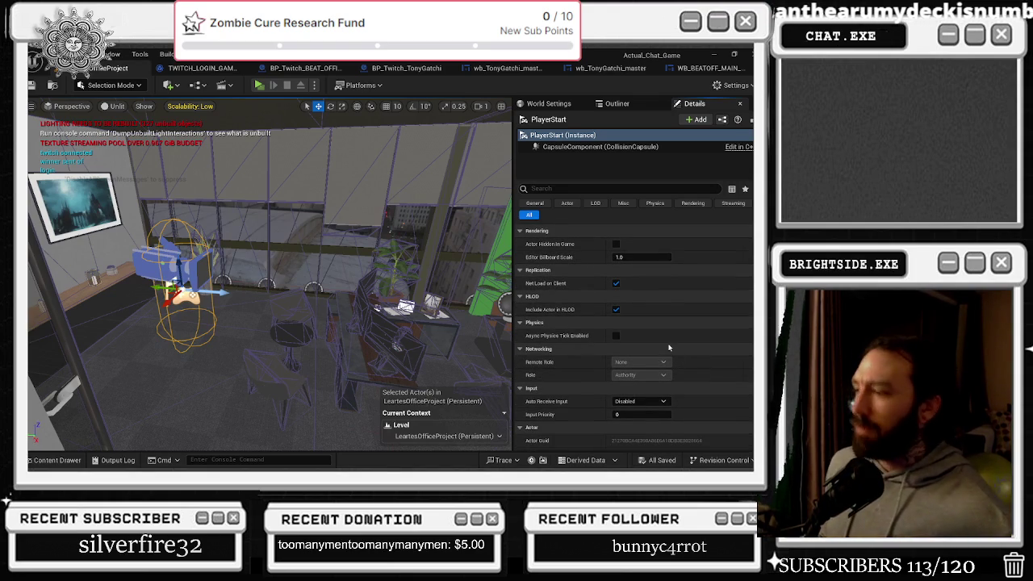
pyautogui.scroll(-3, 630, 338)
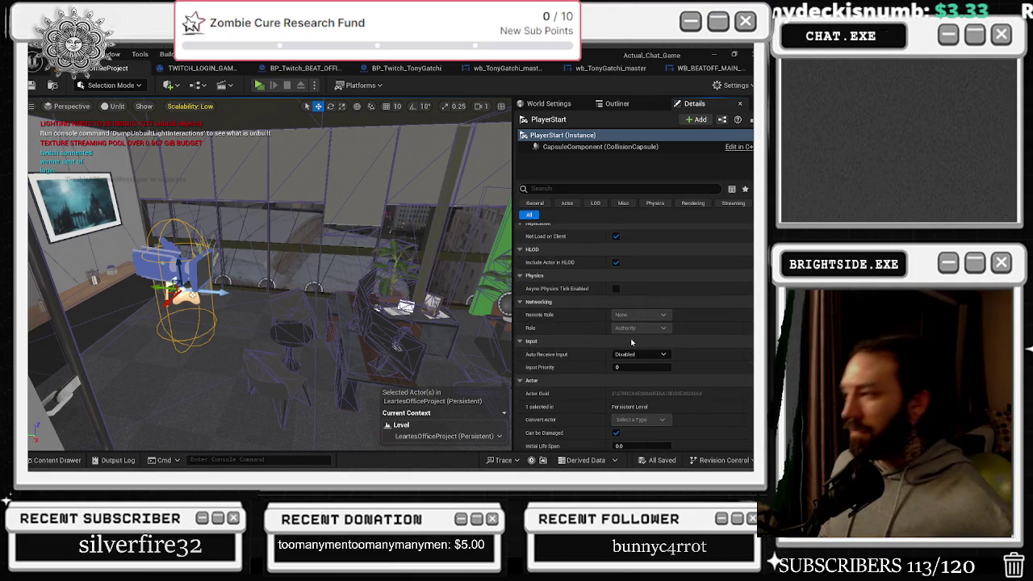
pyautogui.scroll(-1, 651, 261)
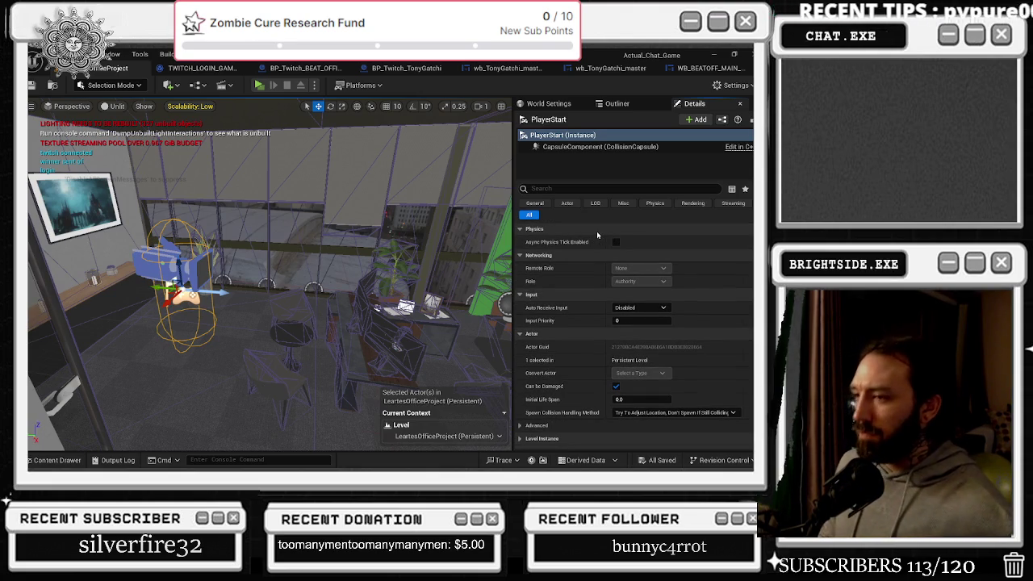
pyautogui.scroll(5, 596, 231)
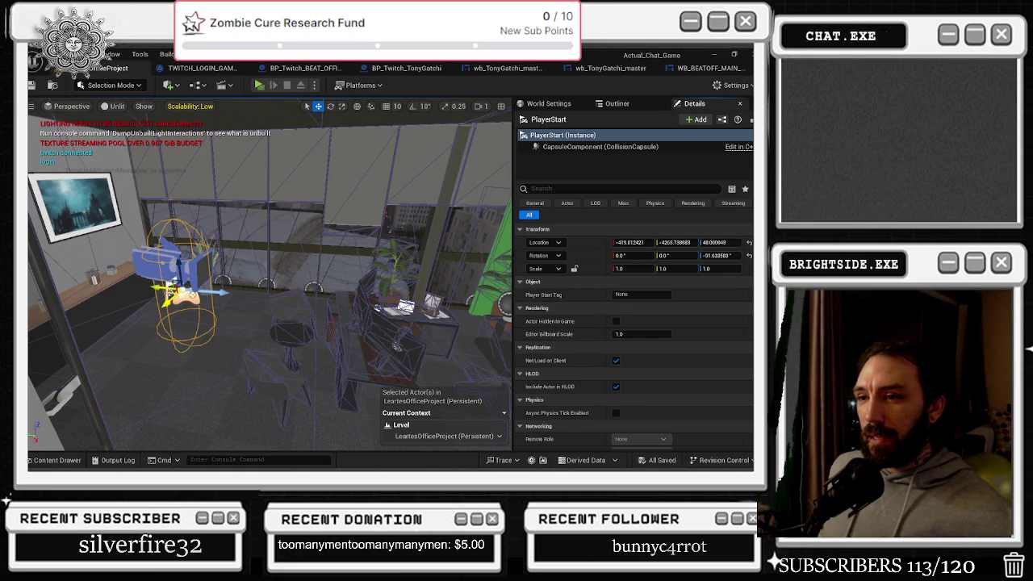
pyautogui.moveTo(184, 294); pyautogui.dragTo(41, 280)
pyautogui.click(259, 84)
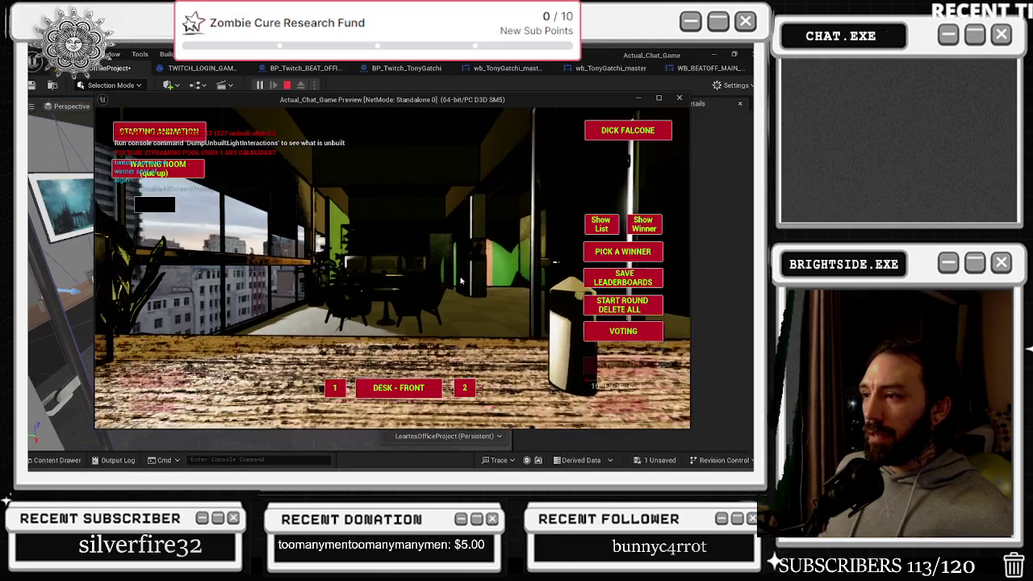
# Stop the test run and undo the PlayerStart move back to about -419, -4206, 48
pyautogui.press('Escape')
pyautogui.hotkey('ctrl', 'z')
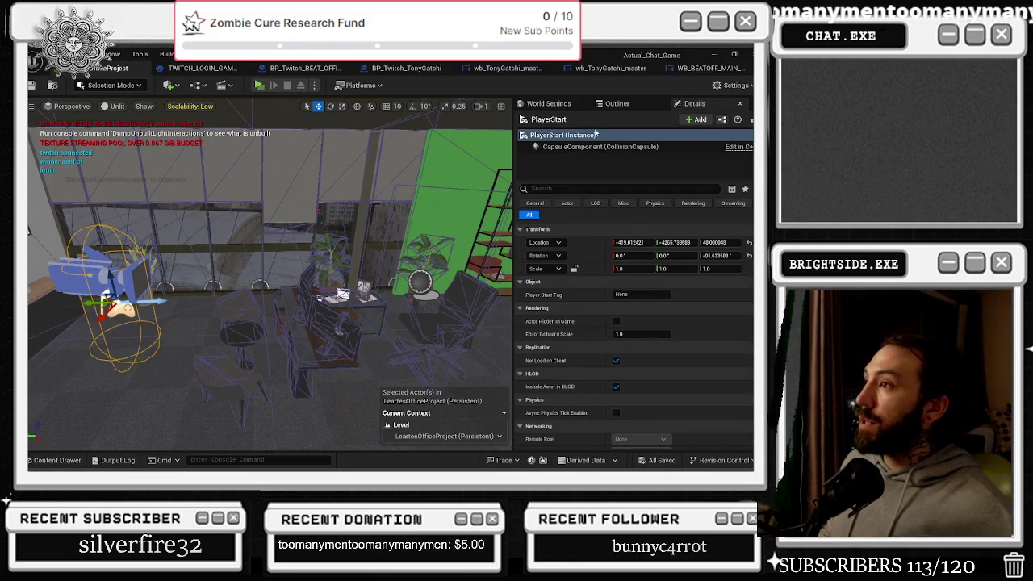
# Show the level's World Settings and scroll through its game mode and Lightmass values
pyautogui.click(617, 103)
pyautogui.click(553, 104)
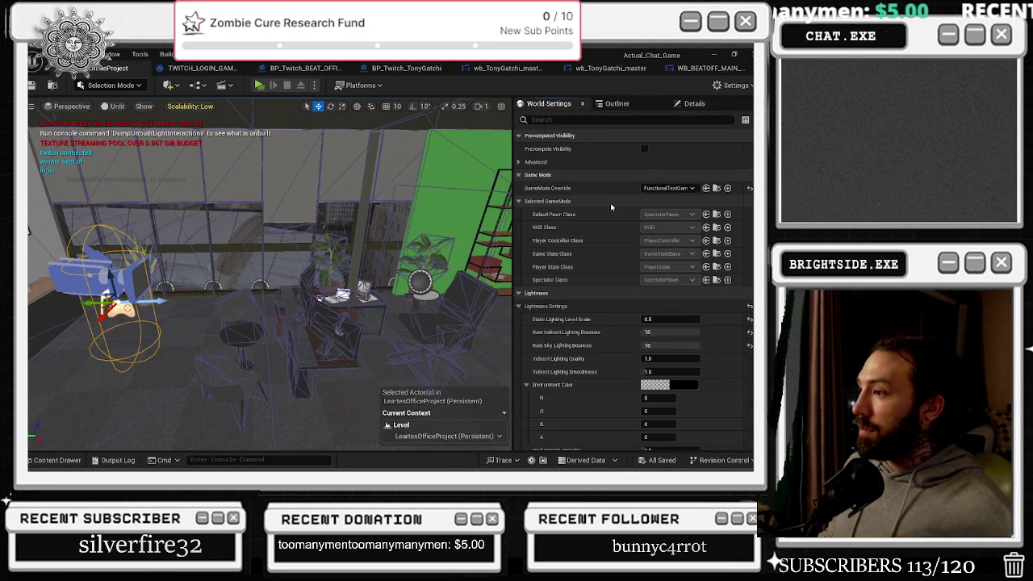
pyautogui.scroll(-5, 602, 207)
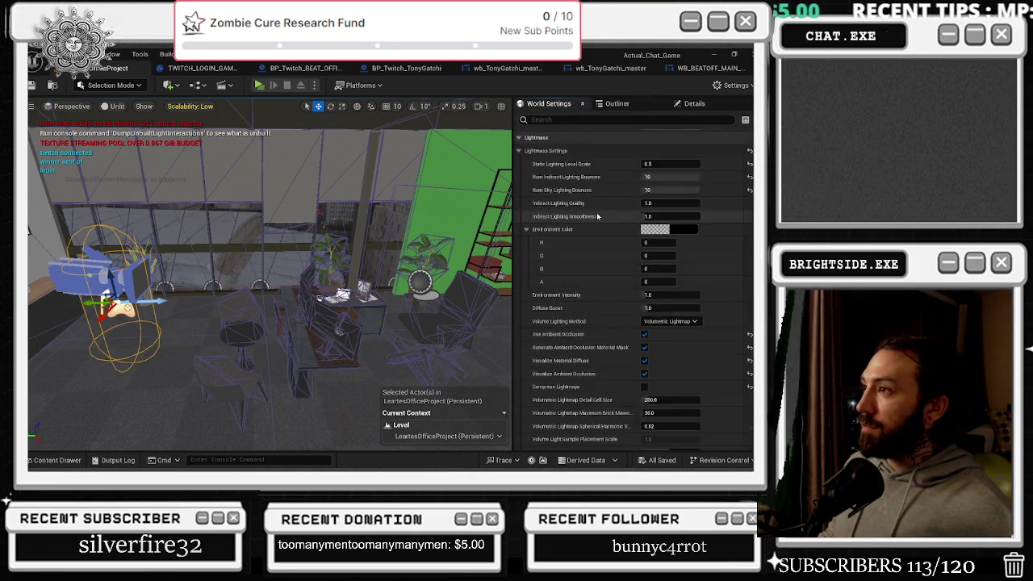
pyautogui.scroll(5, 592, 206)
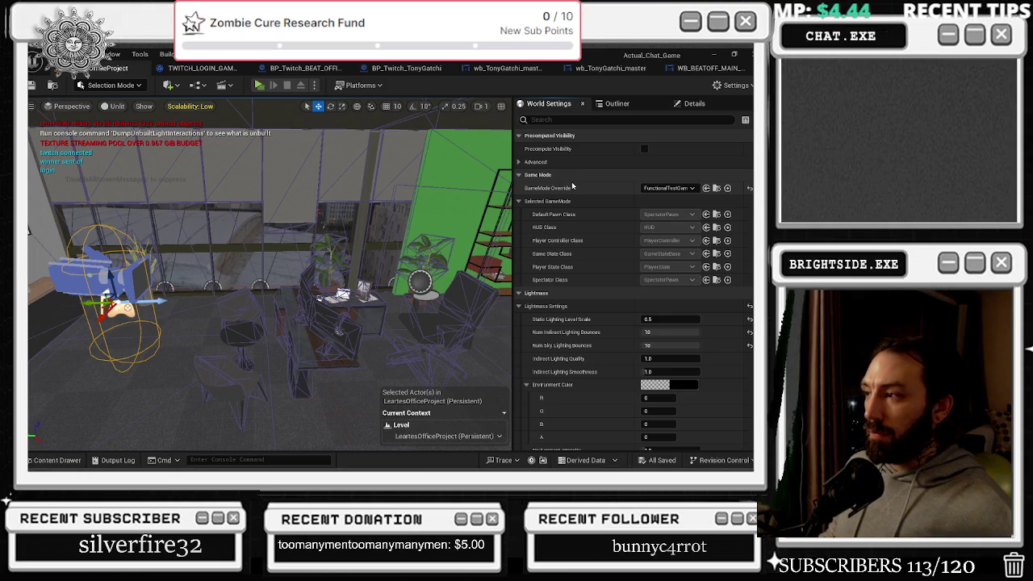
pyautogui.click(58, 459)
pyautogui.scroll(4, 115, 251)
pyautogui.click(330, 197)
pyautogui.write('b')
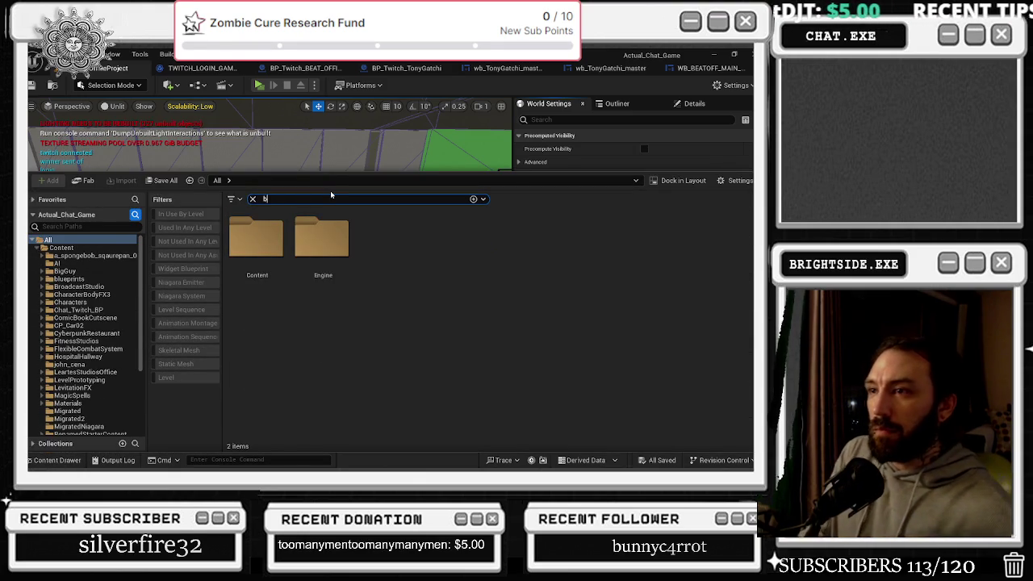
pyautogui.write('ig')
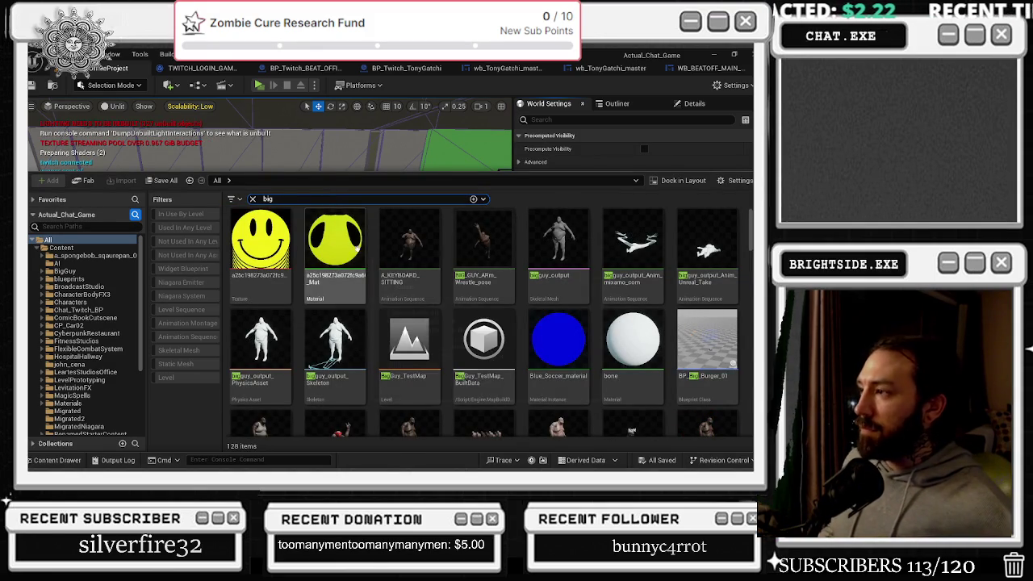
pyautogui.scroll(-2, 389, 276)
pyautogui.scroll(-1, 390, 276)
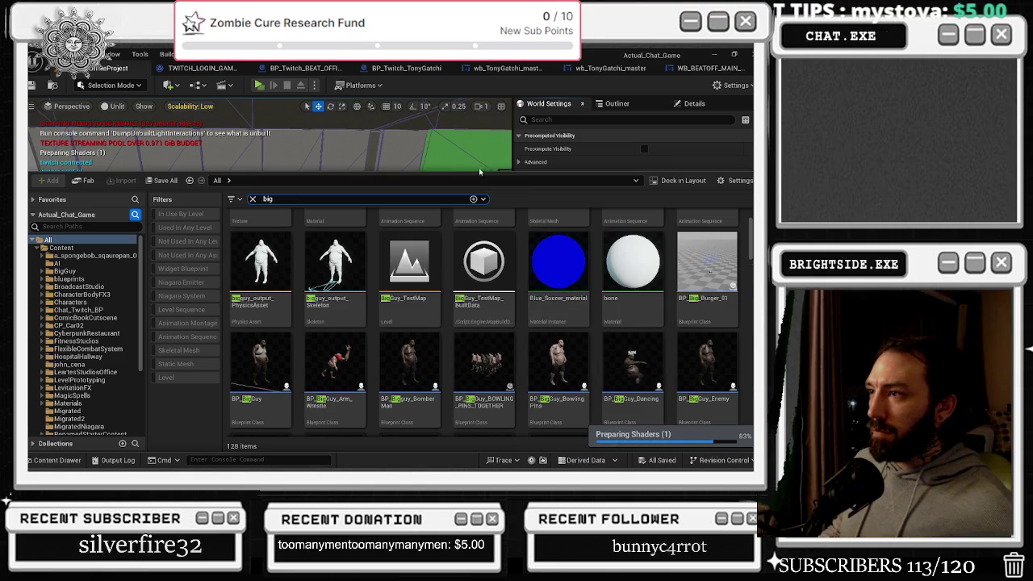
pyautogui.moveTo(437, 171)
pyautogui.mouseDown()
pyautogui.moveTo(437, 379)
pyautogui.moveTo(437, 157)
pyautogui.mouseUp()
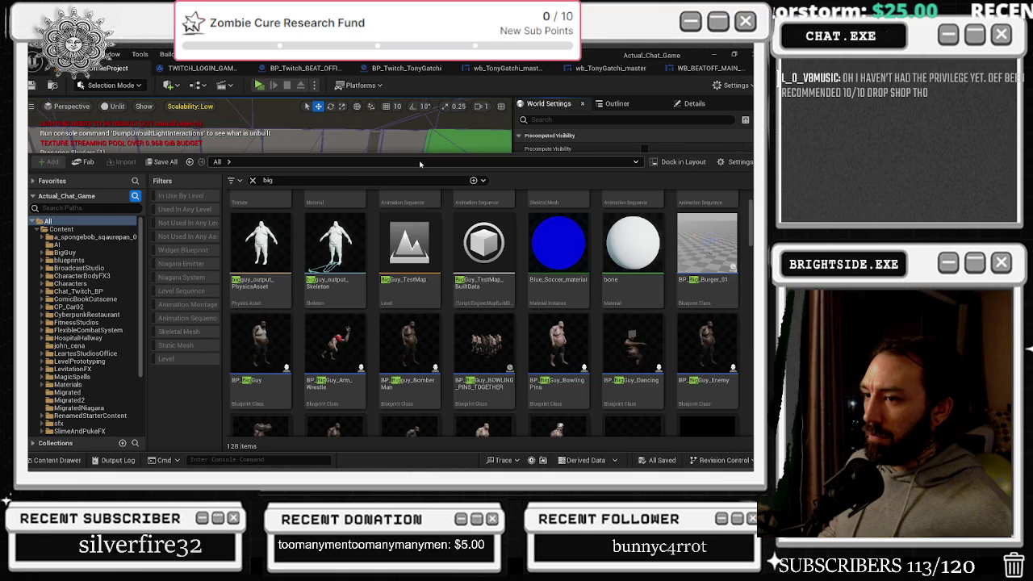
pyautogui.scroll(-2, 488, 239)
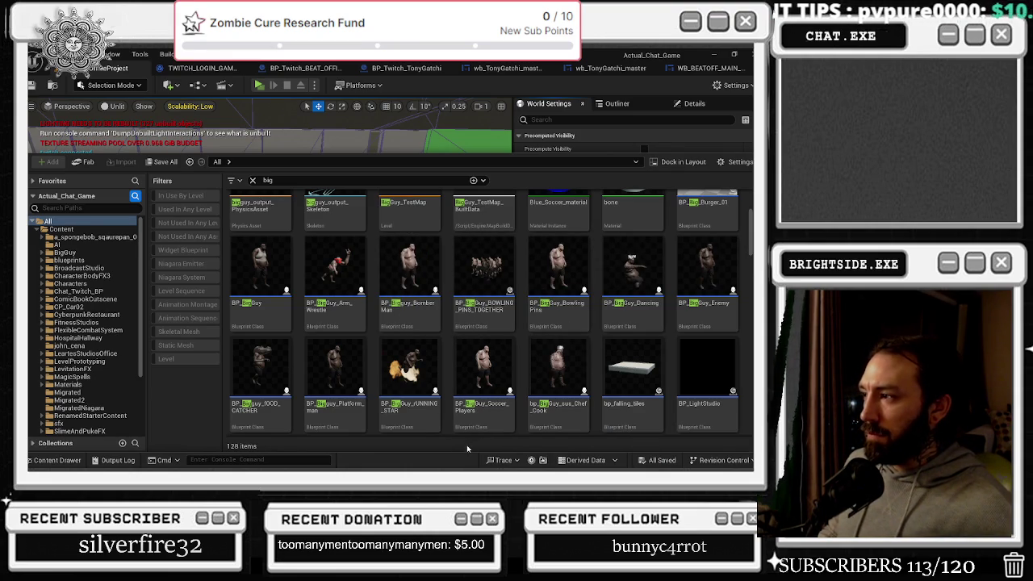
pyautogui.scroll(-3, 476, 339)
pyautogui.scroll(-5, 484, 265)
pyautogui.scroll(-2, 629, 320)
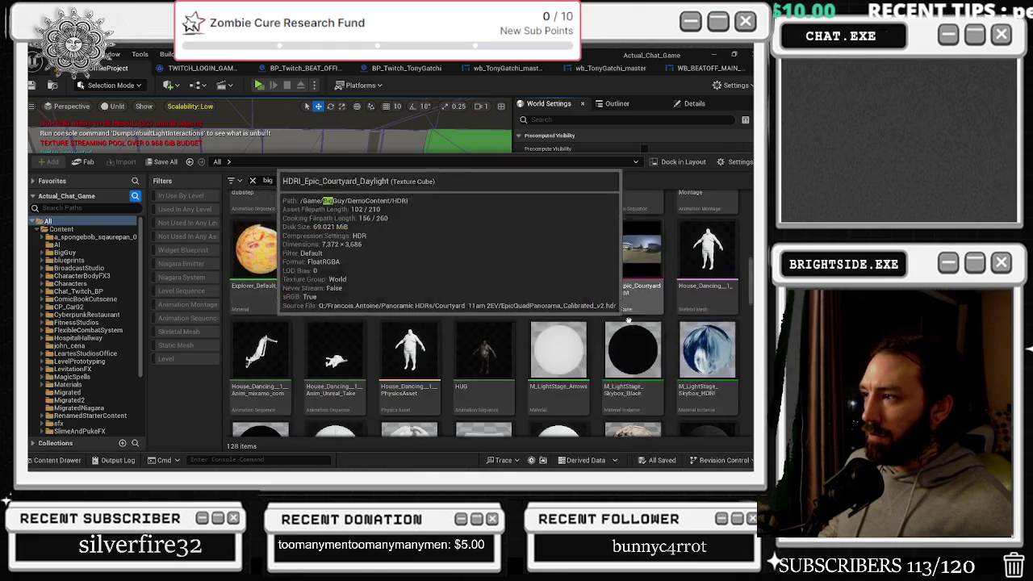
pyautogui.scroll(-1, 628, 320)
pyautogui.scroll(-3, 629, 320)
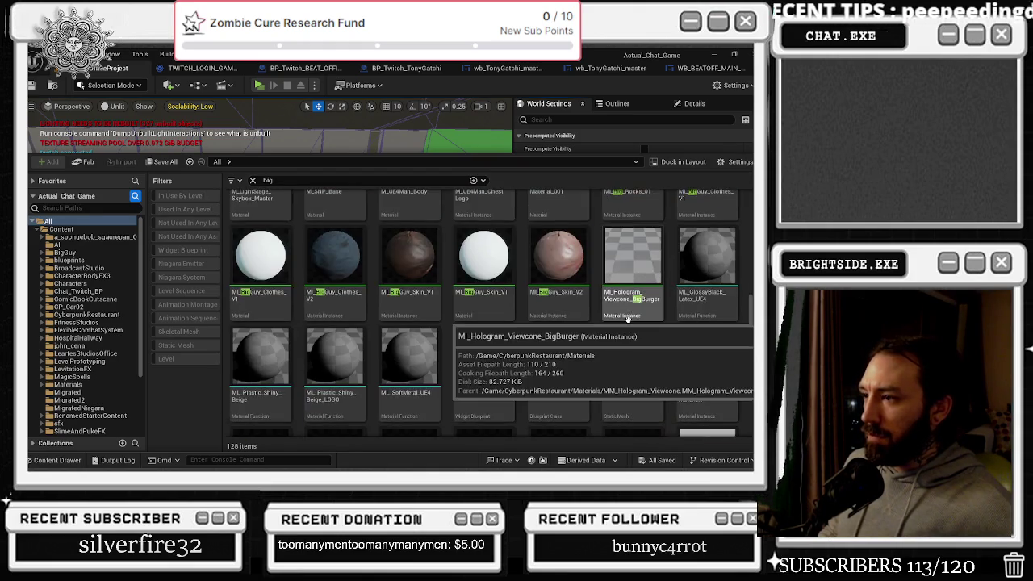
pyautogui.scroll(-3, 627, 319)
pyautogui.scroll(-3, 621, 316)
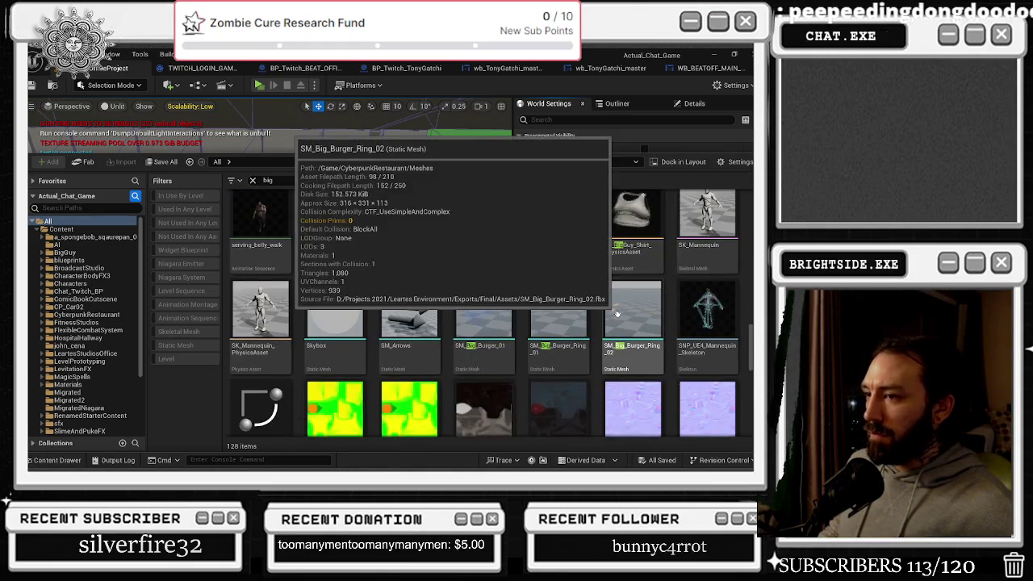
pyautogui.scroll(3, 617, 314)
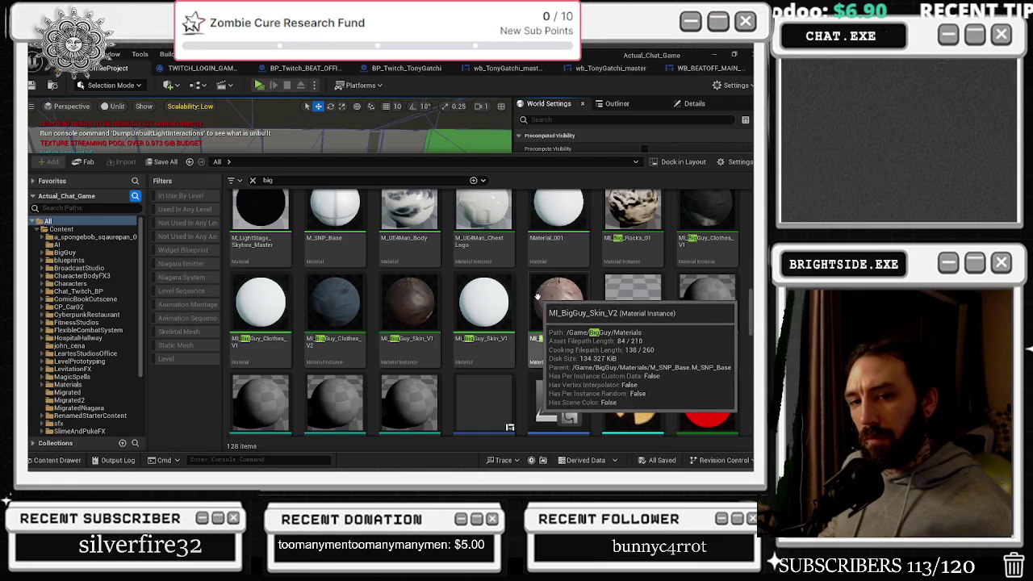
pyautogui.scroll(1, 537, 297)
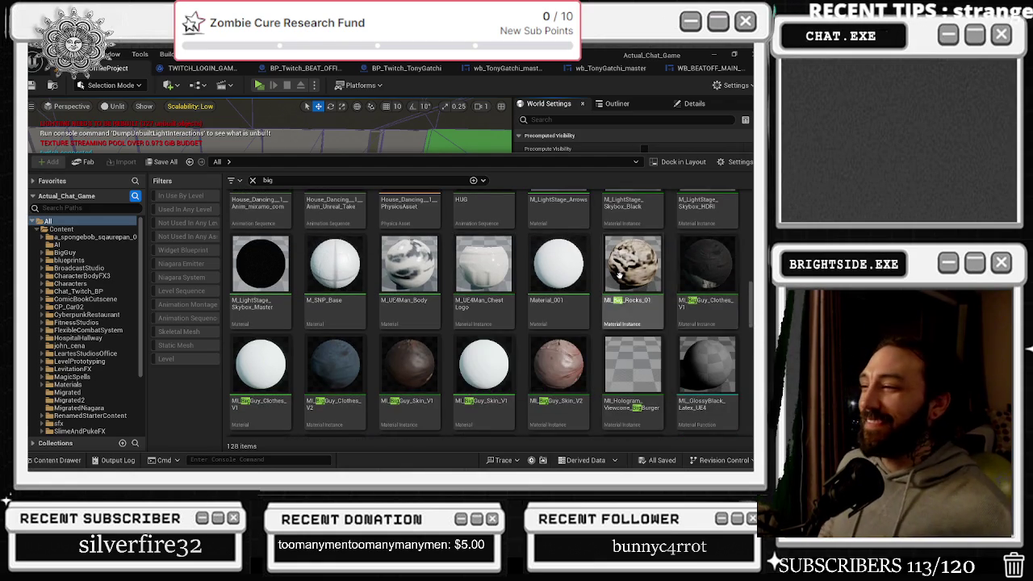
pyautogui.scroll(2, 620, 275)
pyautogui.scroll(2, 427, 250)
pyautogui.scroll(2, 427, 266)
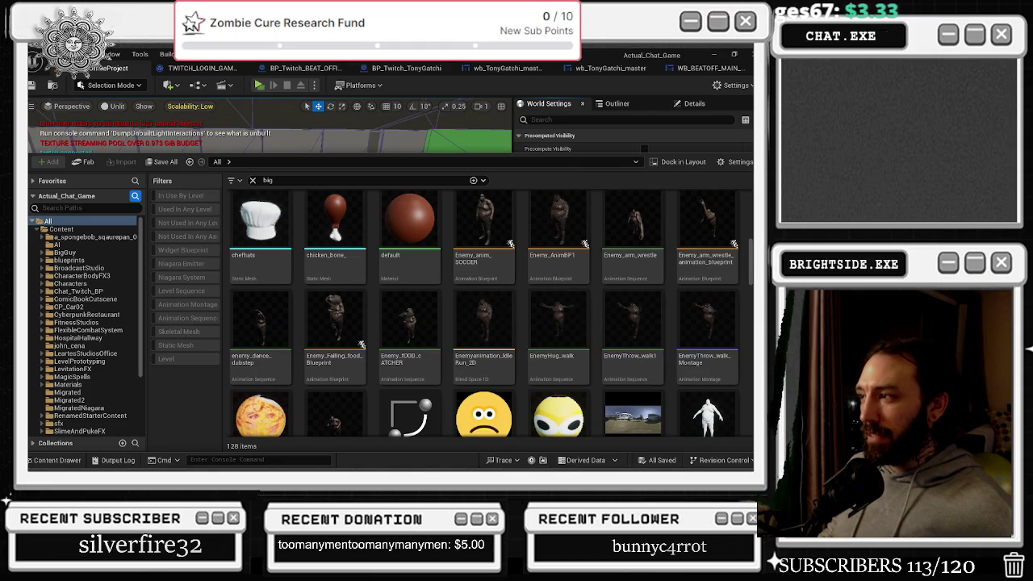
pyautogui.scroll(1, 715, 309)
pyautogui.scroll(1, 714, 309)
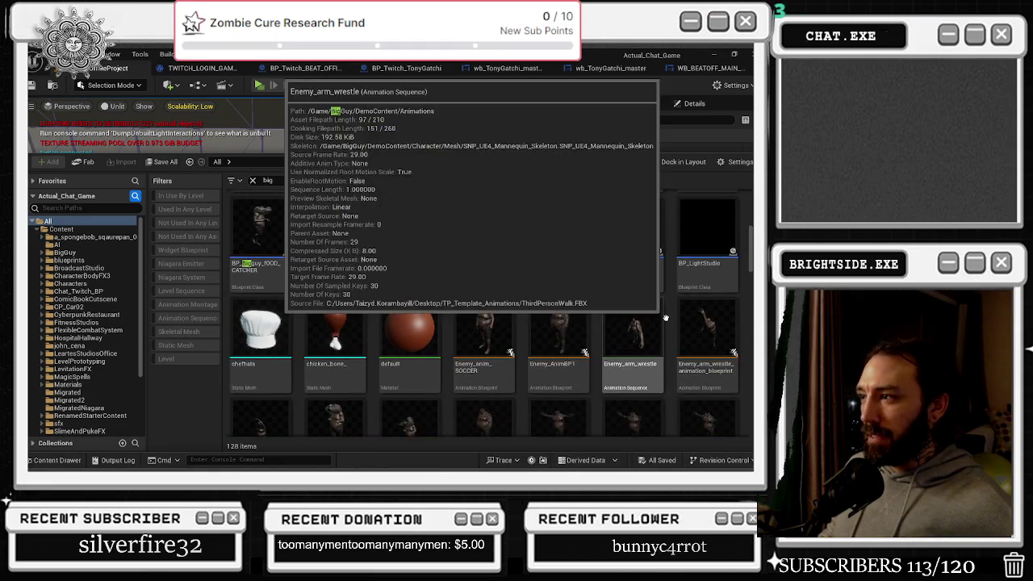
pyautogui.scroll(2, 745, 288)
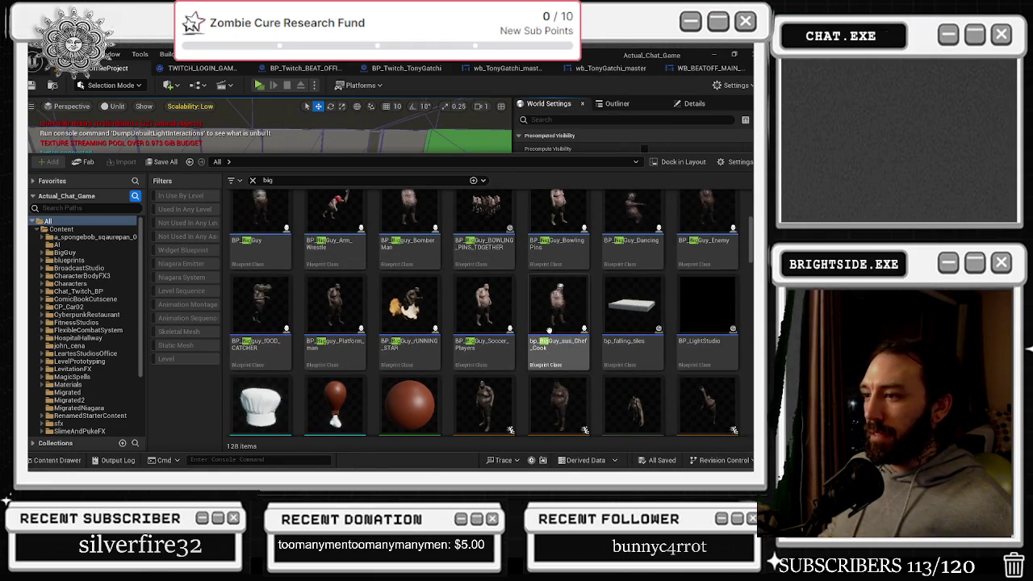
pyautogui.scroll(1, 484, 306)
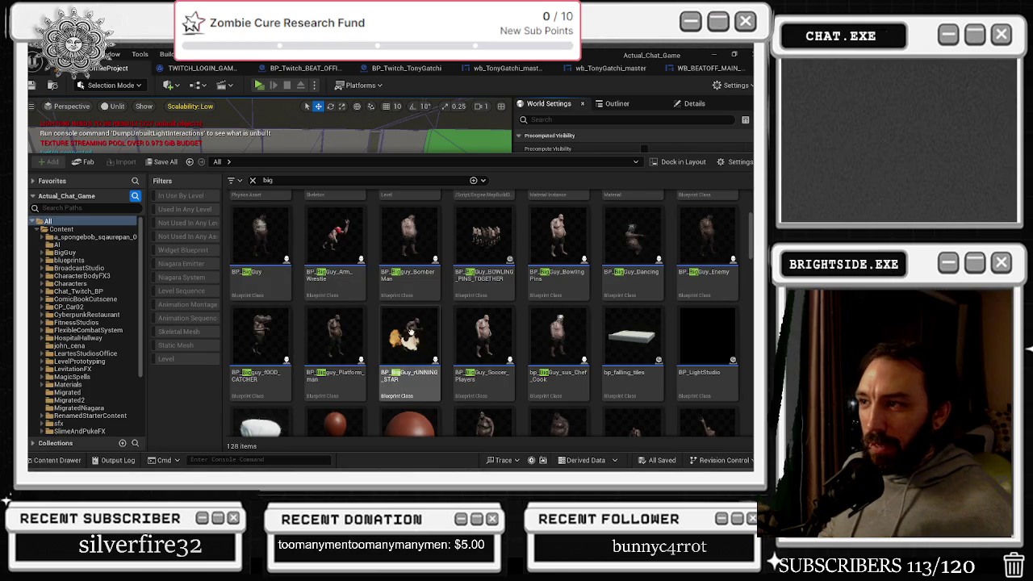
pyautogui.scroll(1, 629, 317)
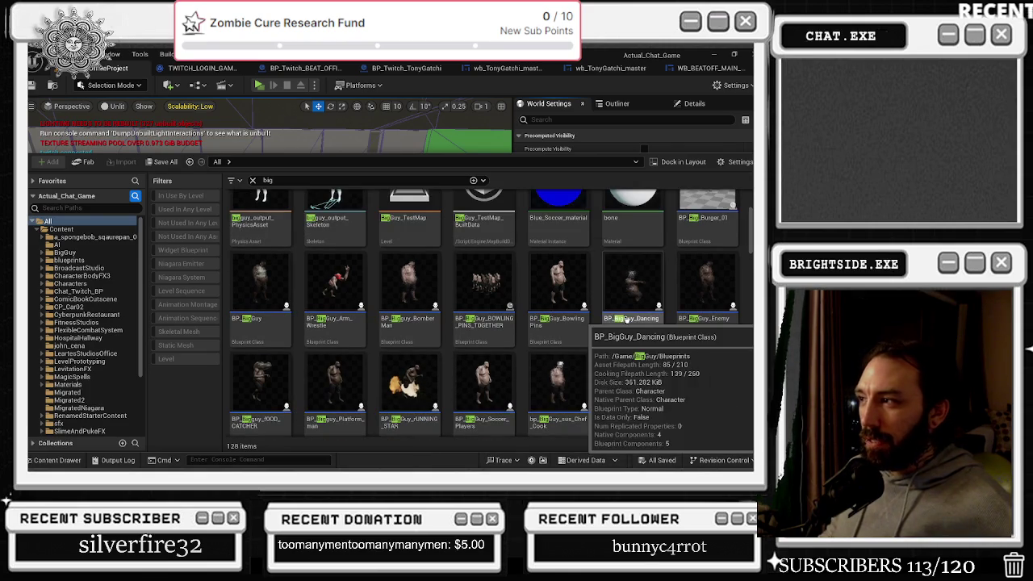
pyautogui.scroll(1, 740, 323)
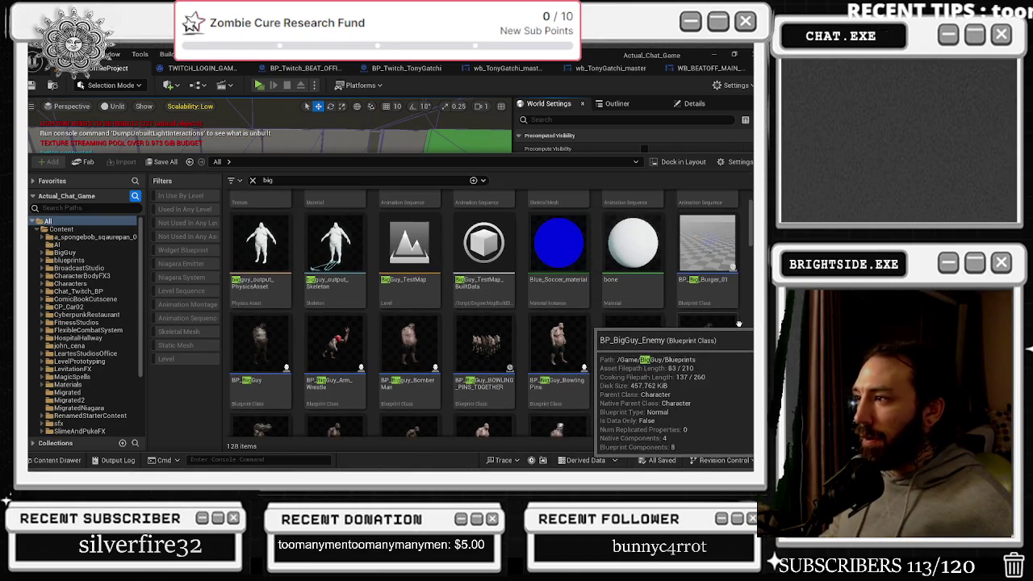
pyautogui.scroll(1, 715, 406)
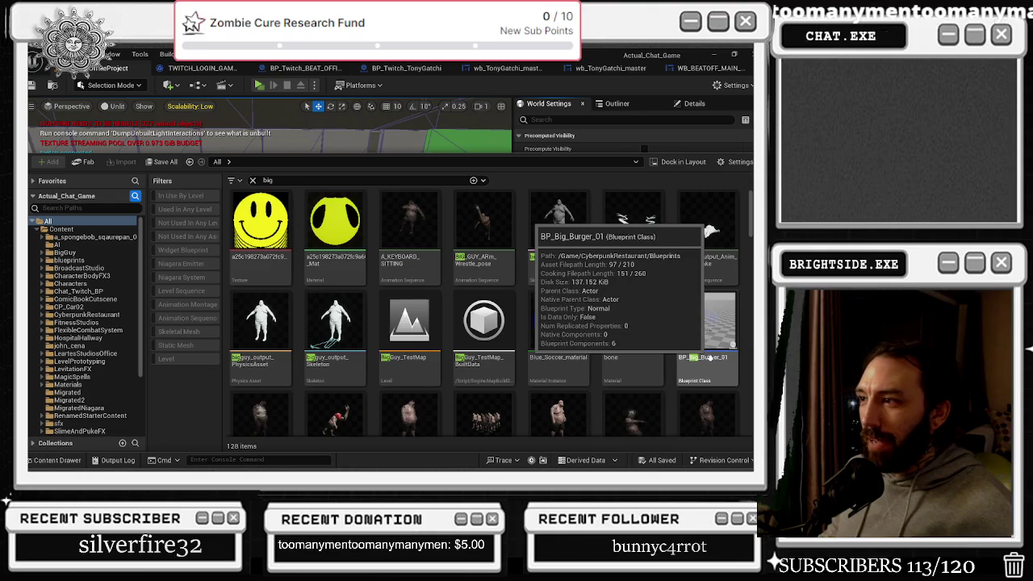
pyautogui.scroll(-2, 710, 355)
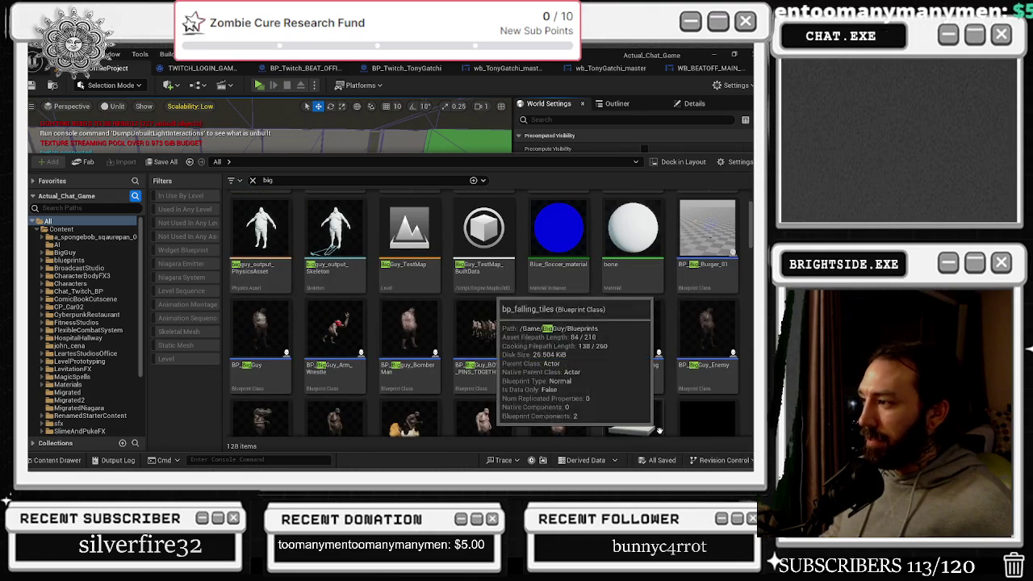
# Open BP_BigGuy_Enemy, select its TextRender component, and search its Details for visibility settings
pyautogui.doubleClick(713, 366)
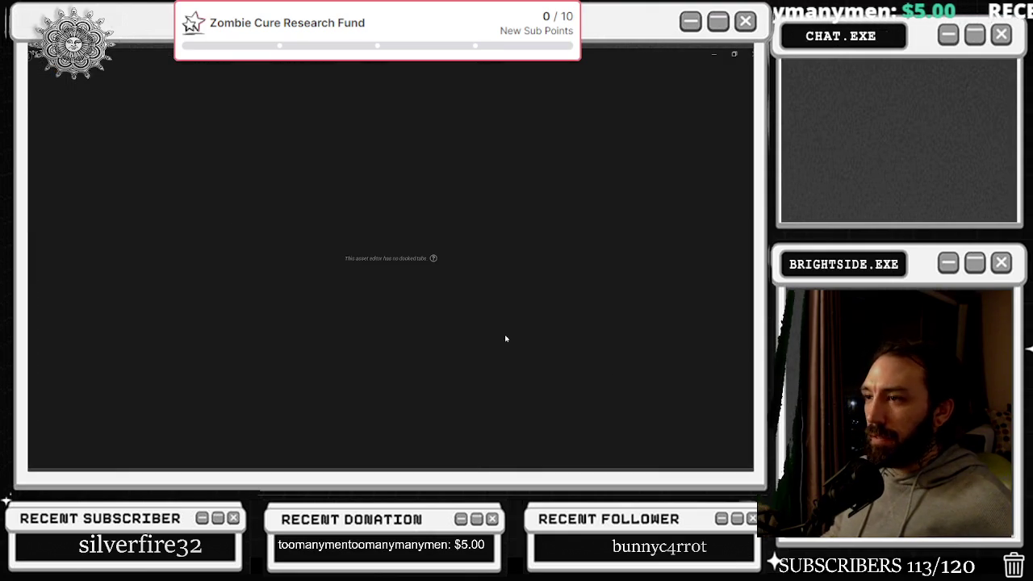
pyautogui.scroll(-1, 326, 208)
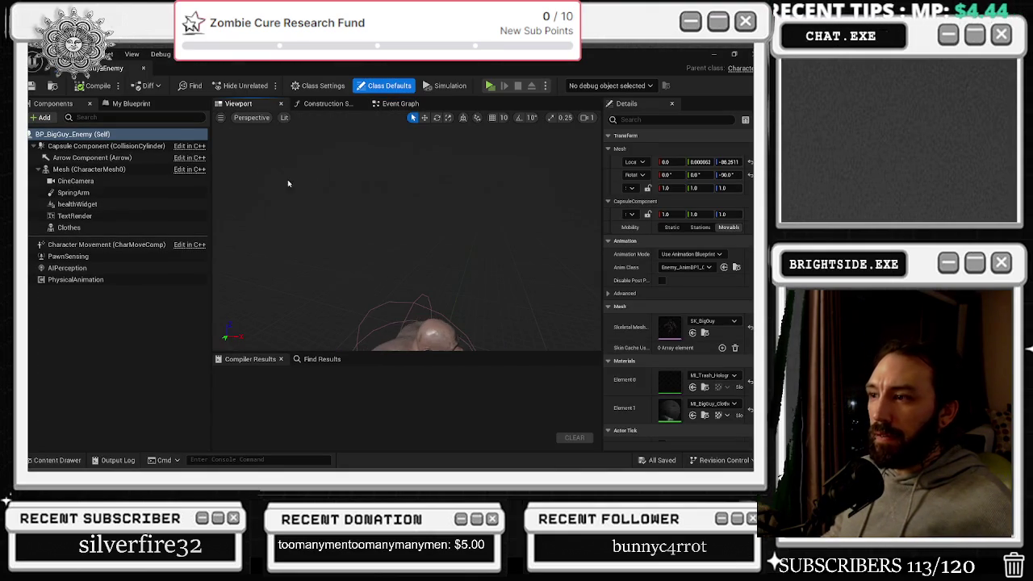
pyautogui.click(74, 216)
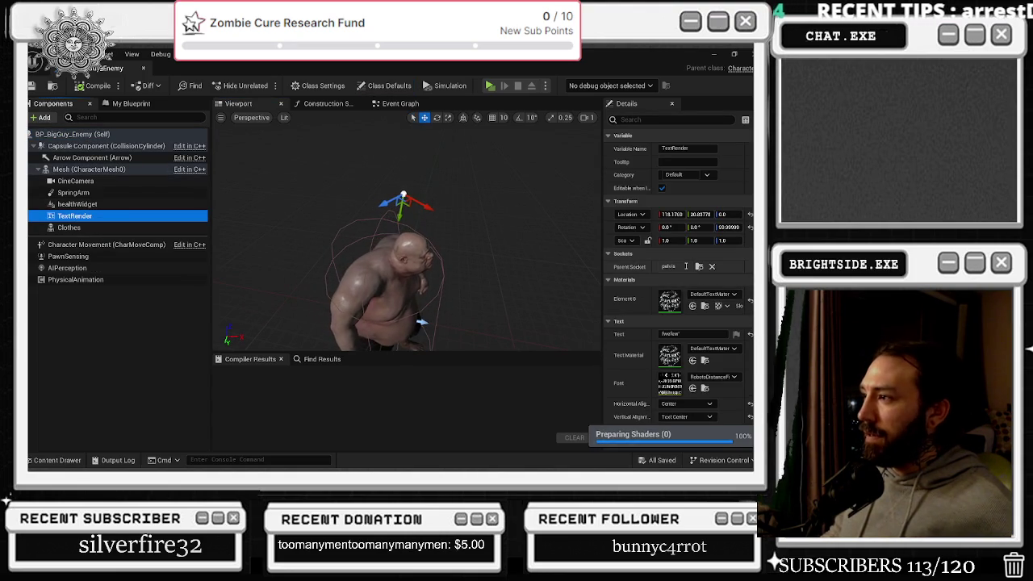
pyautogui.click(668, 334)
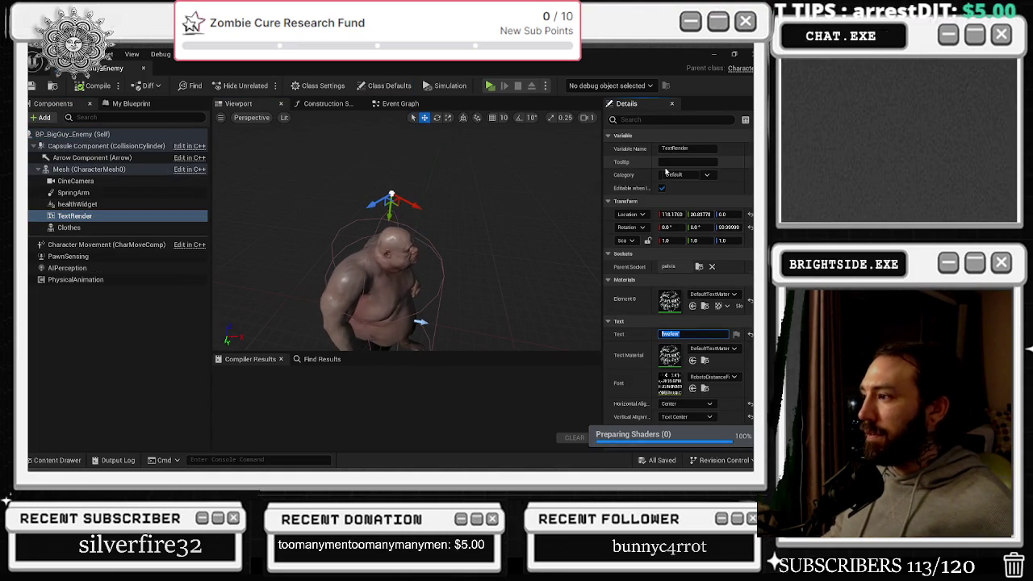
pyautogui.moveTo(484, 266); pyautogui.dragTo(420, 267)
pyautogui.click(636, 120)
pyautogui.write('v')
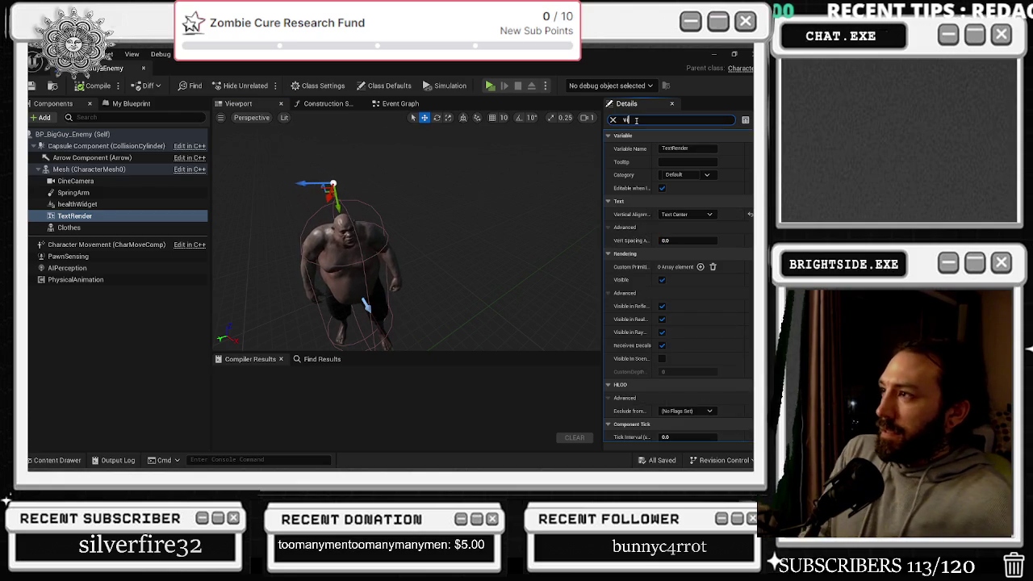
pyautogui.write('is')
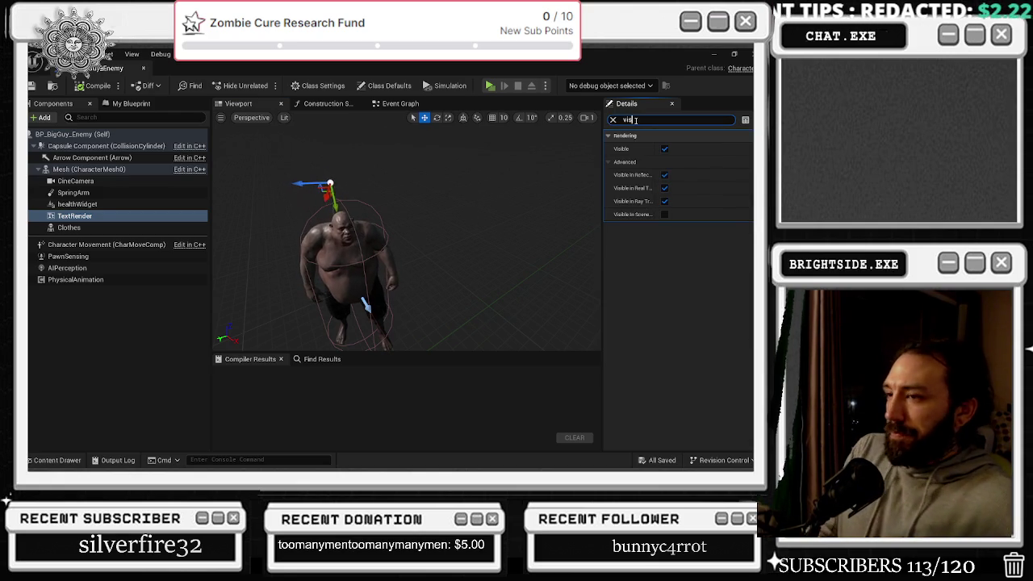
pyautogui.write('hidden')
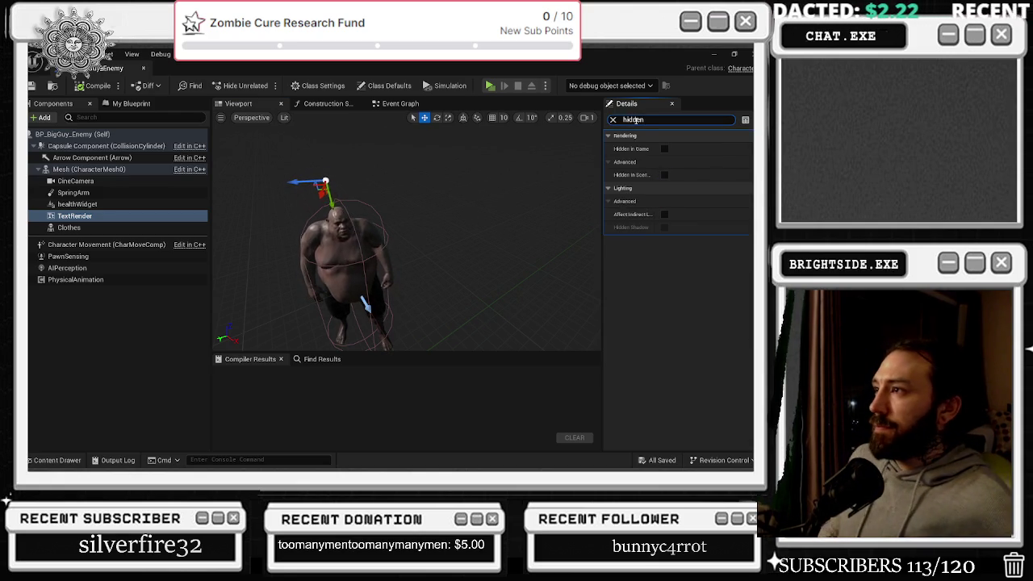
pyautogui.click(613, 119)
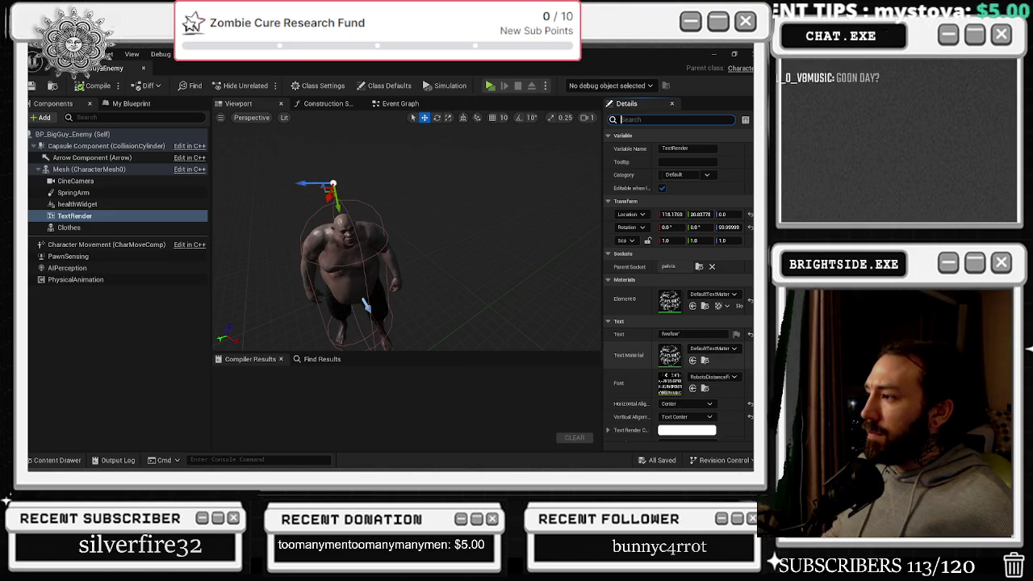
# Reset the TextRender's displayed text and text material to their defaults
pyautogui.click(750, 334)
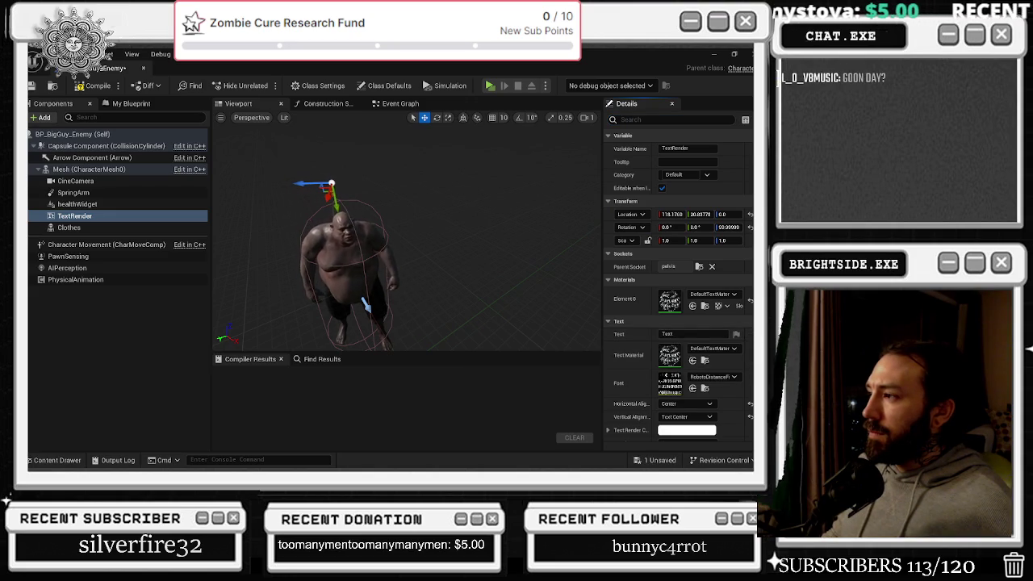
pyautogui.click(749, 300)
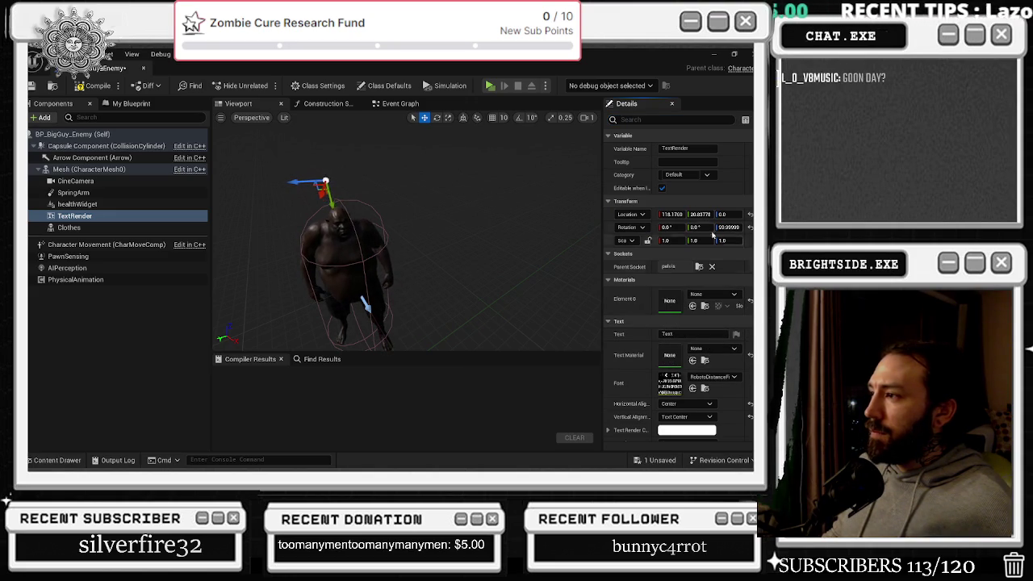
pyautogui.rightClick(84, 218)
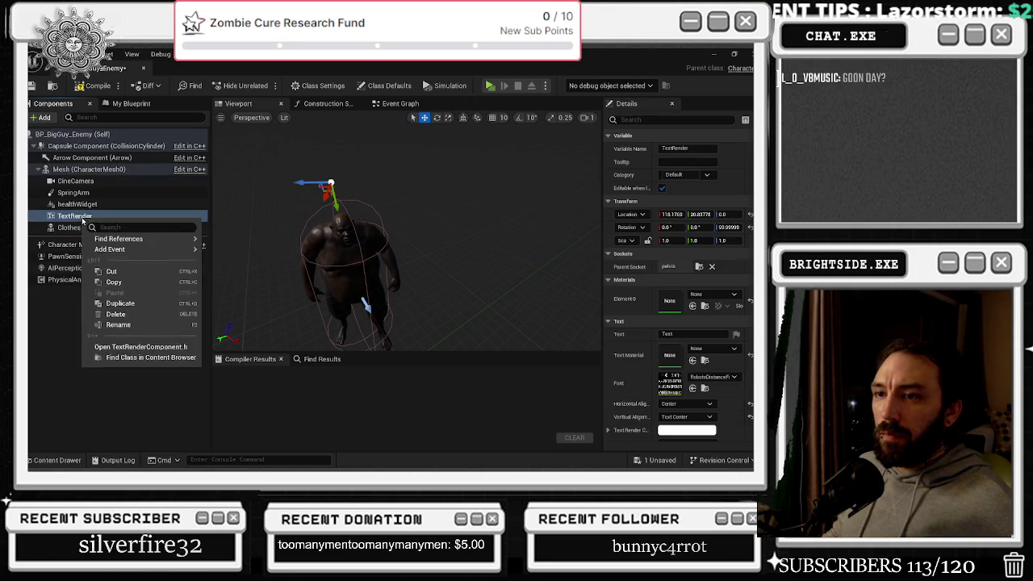
pyautogui.click(64, 330)
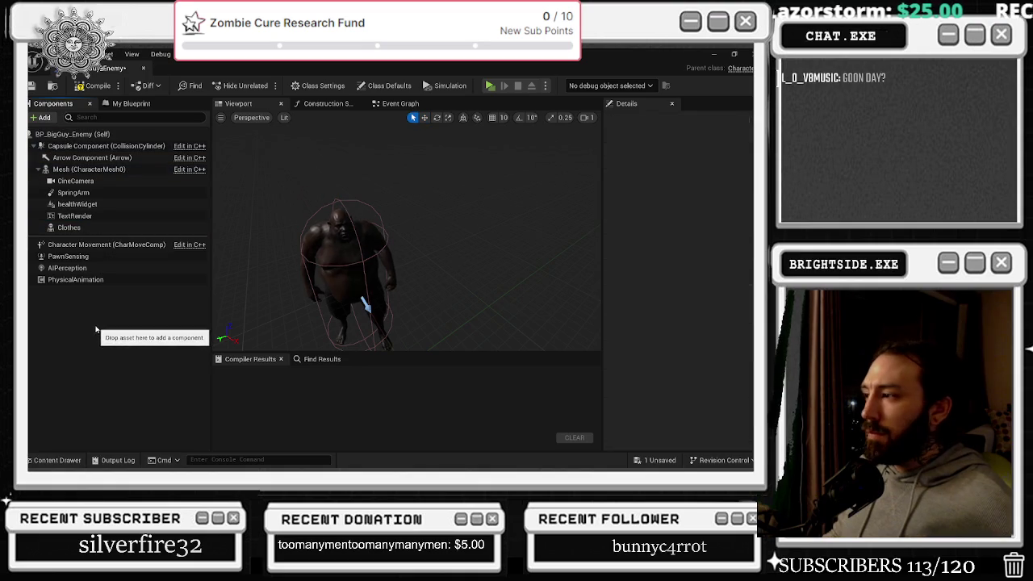
pyautogui.click(76, 215)
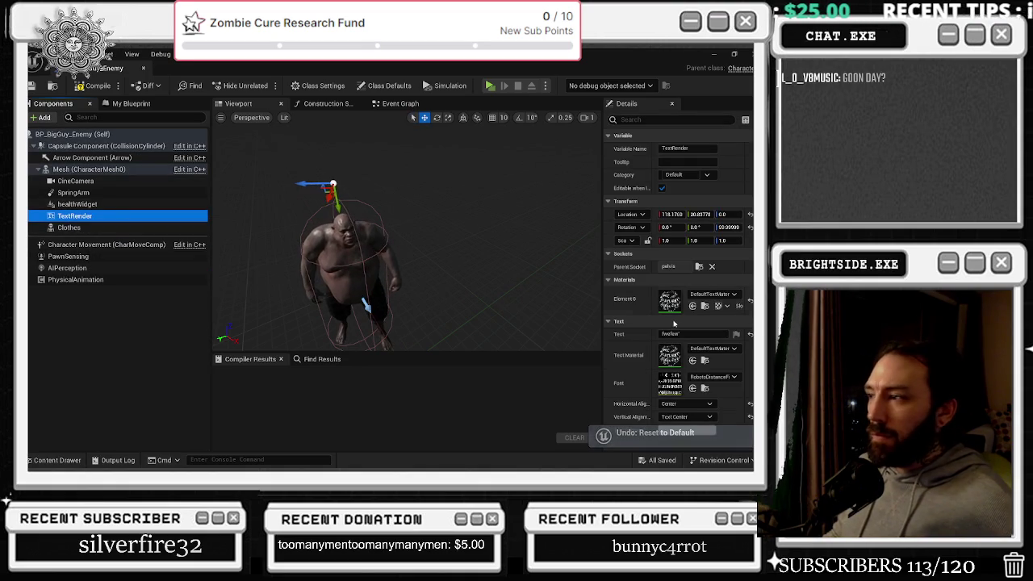
# Make the TextRender Visible and not Hidden in Game, then bring up the window switcher
pyautogui.moveTo(407, 242)
pyautogui.mouseDown()
pyautogui.moveTo(520, 242)
pyautogui.moveTo(444, 222)
pyautogui.mouseUp()
pyautogui.scroll(-3, 688, 363)
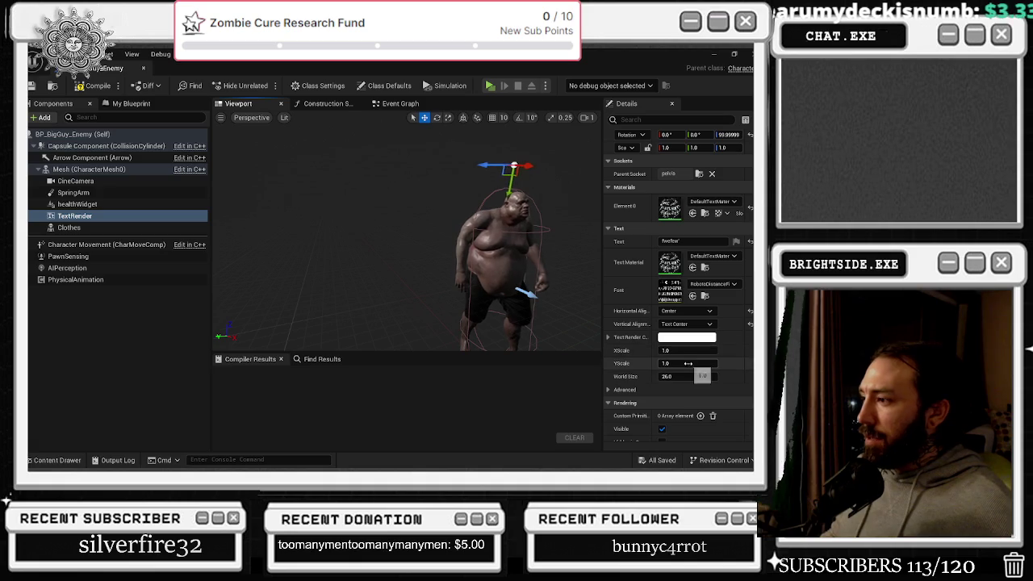
pyautogui.scroll(-1, 660, 401)
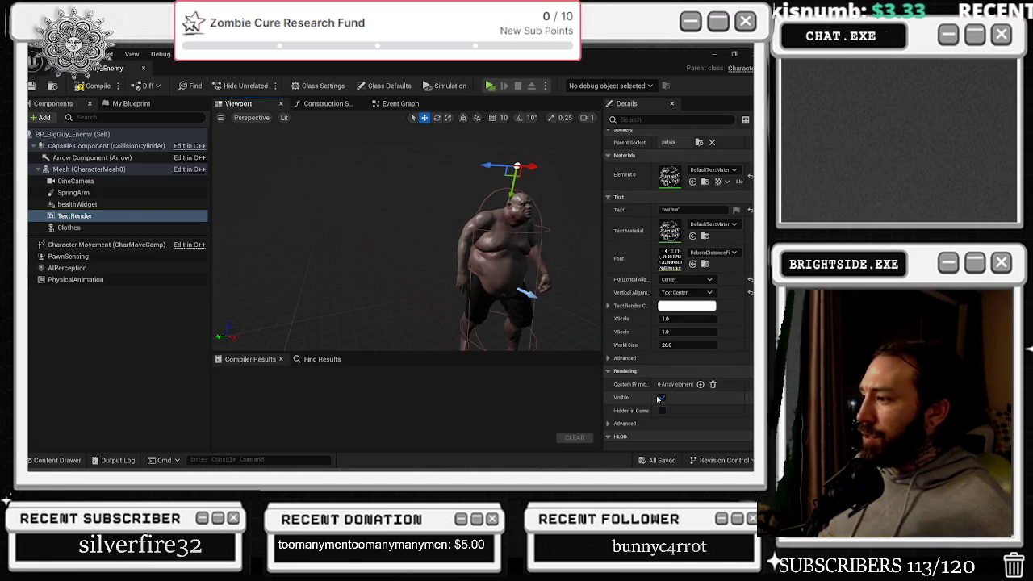
pyautogui.click(660, 399)
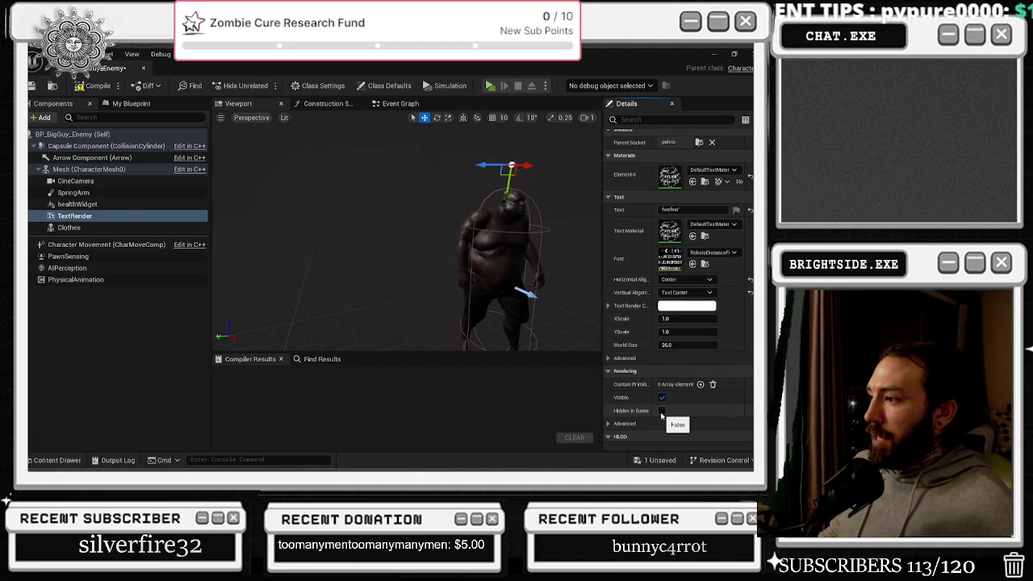
pyautogui.scroll(-5, 630, 385)
pyautogui.moveTo(484, 218); pyautogui.dragTo(432, 216)
pyautogui.scroll(-10, 721, 384)
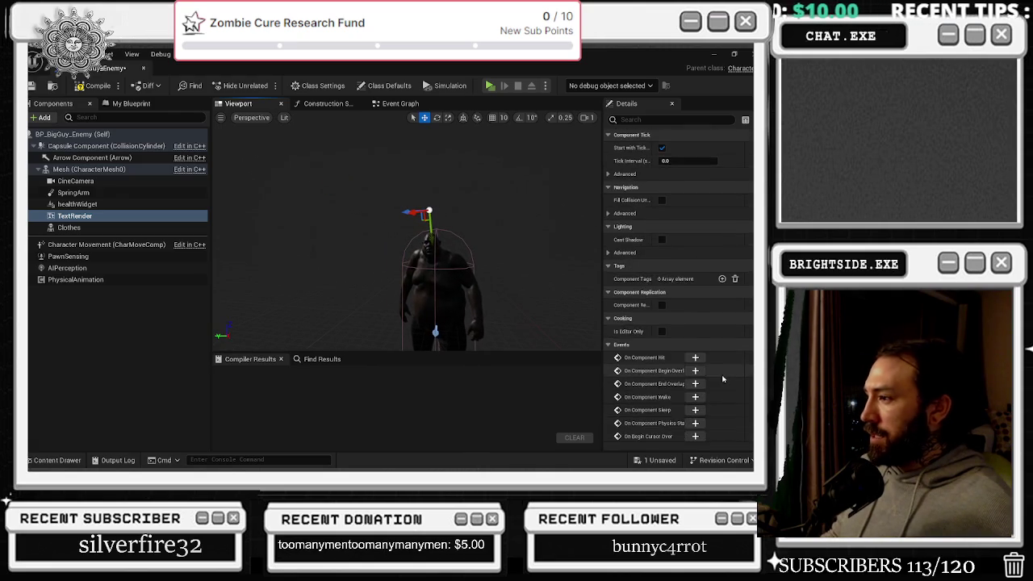
pyautogui.scroll(-3, 720, 384)
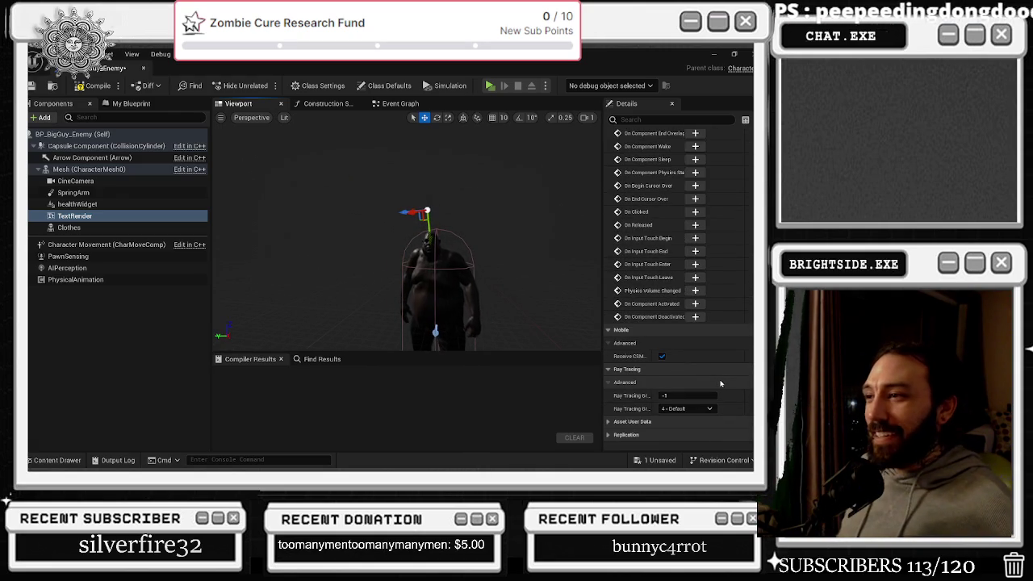
pyautogui.hotkey('alt', 'Tab')
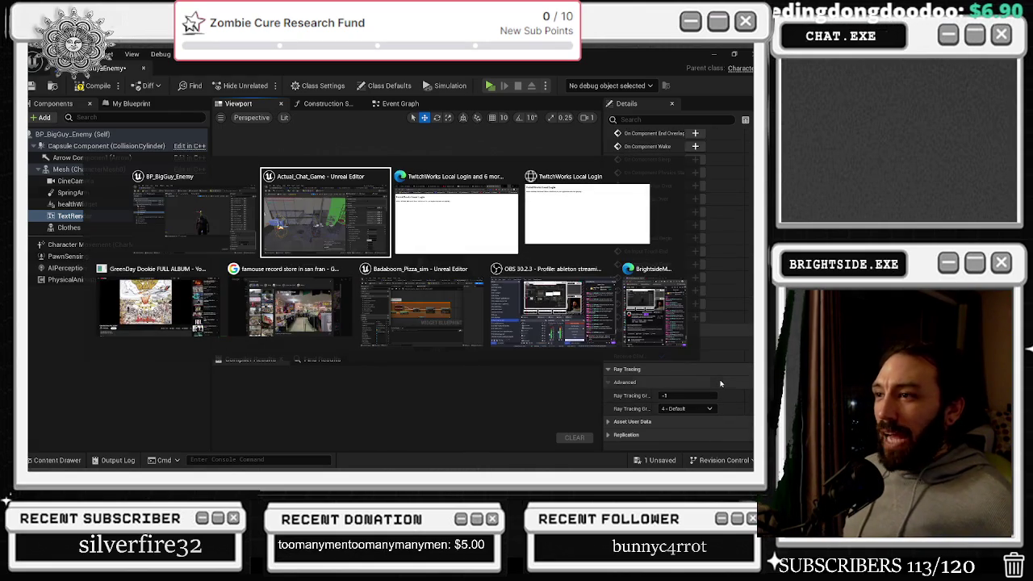
# Switch to Chrome and close the TwitchWorks login and record-store search tabs
pyautogui.hotkey('alt', 'Tab')
pyautogui.hotkey('alt', 'Tab')
pyautogui.hotkey('alt', 'Tab')
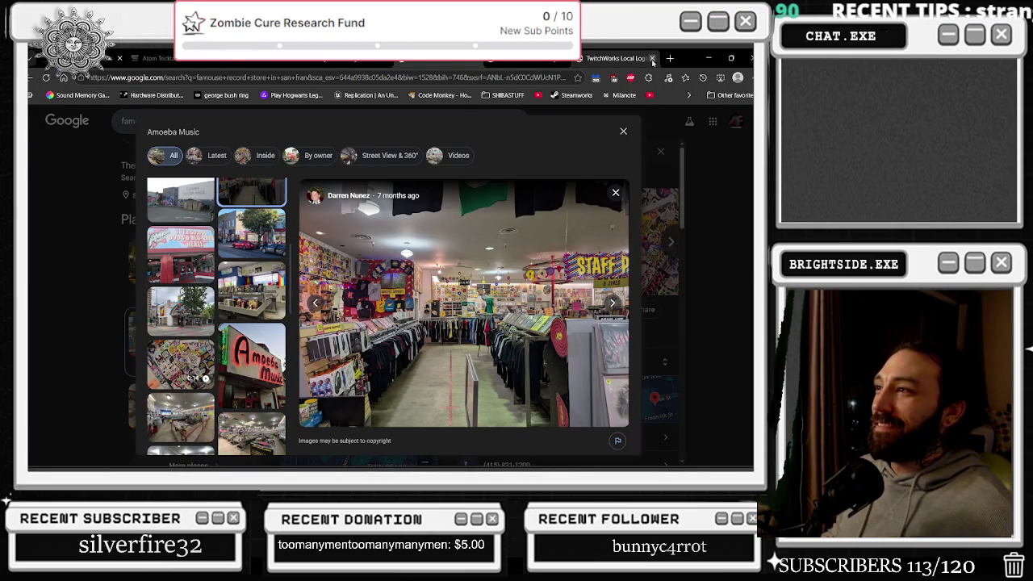
pyautogui.click(652, 60)
pyautogui.click(613, 57)
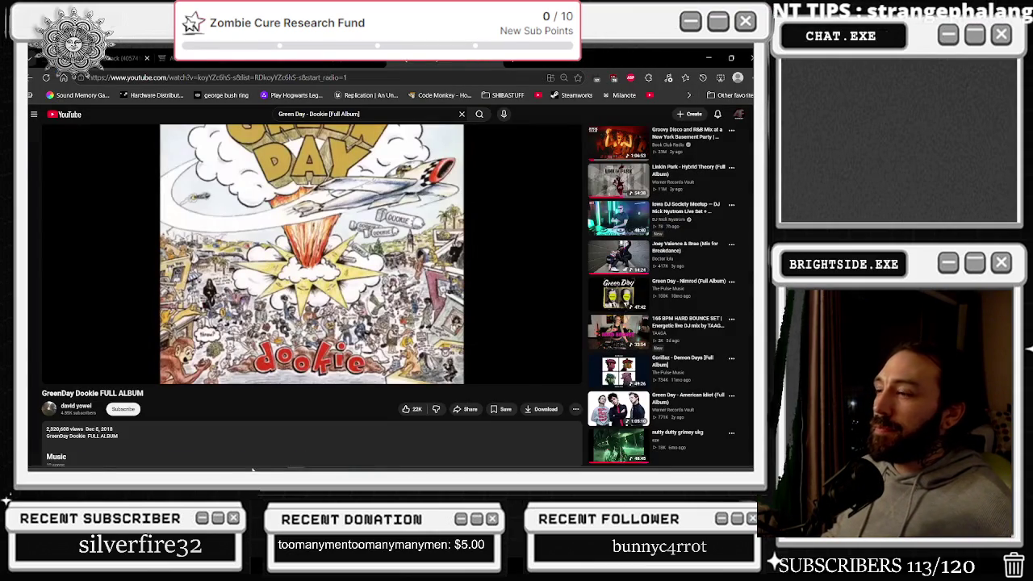
pyautogui.moveTo(233, 468)
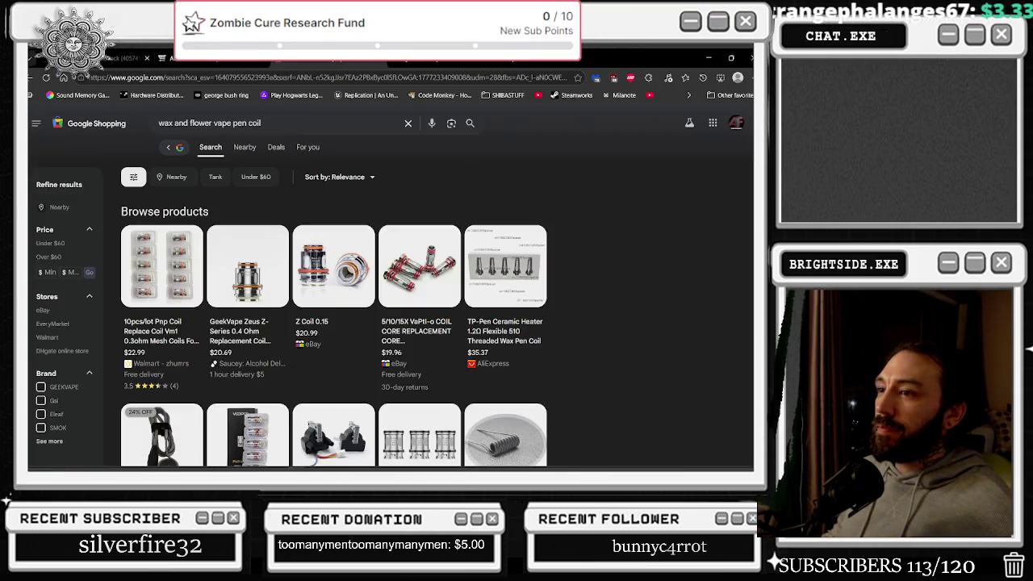
pyautogui.hotkey('ctrl', 'w')
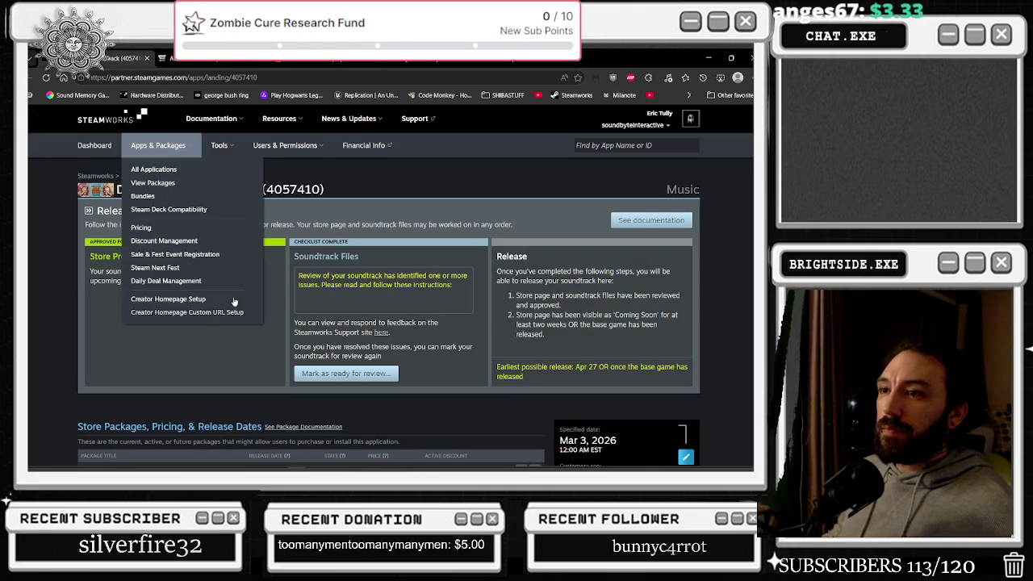
# Reopen the Green Day Dookie video, show more of its track list, and minimize Chrome
pyautogui.hotkey('ctrl', 't')
pyautogui.hotkey('ctrl', 'shift', 't')
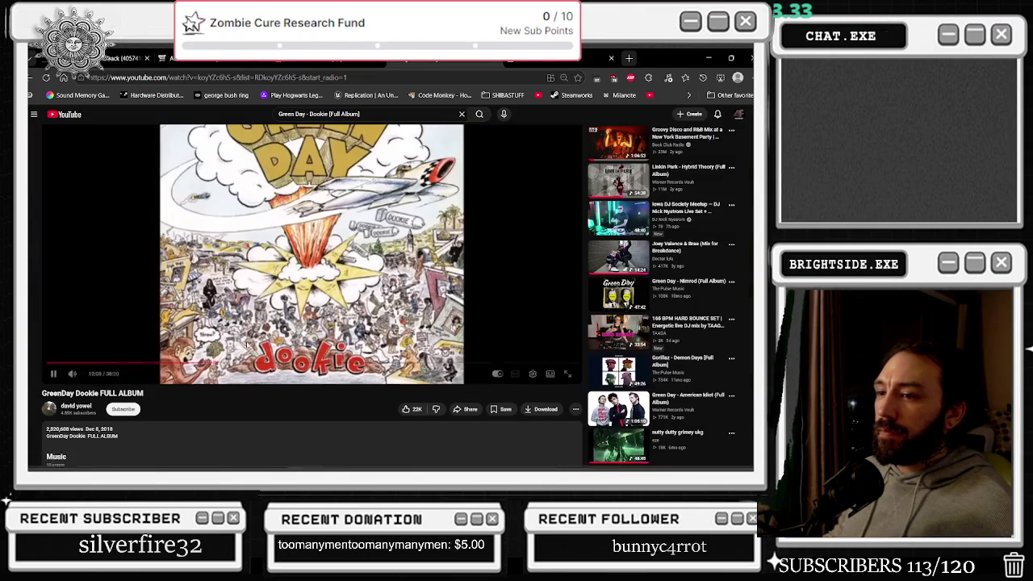
pyautogui.scroll(-1, 161, 336)
pyautogui.scroll(-2, 234, 330)
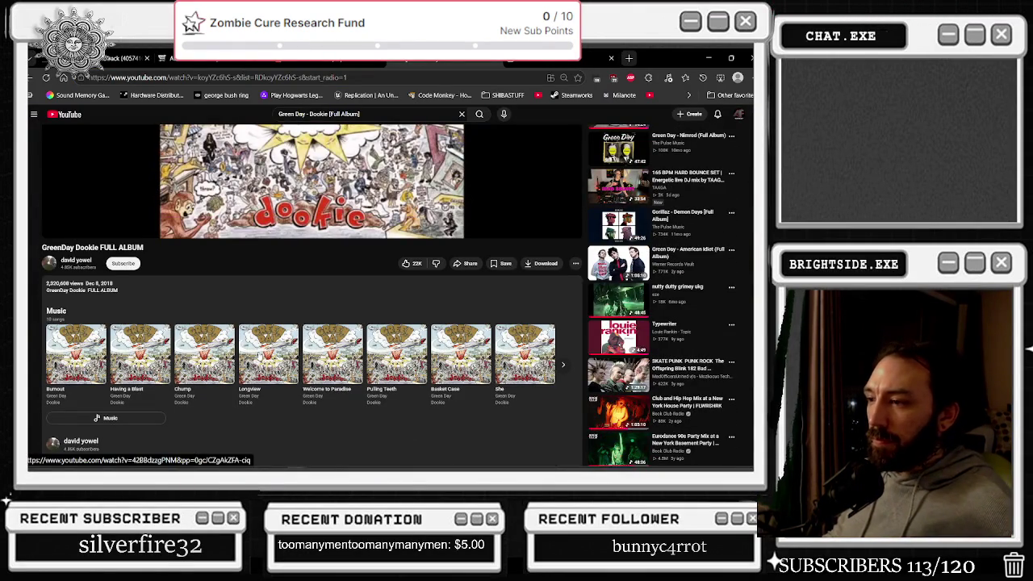
pyautogui.click(564, 368)
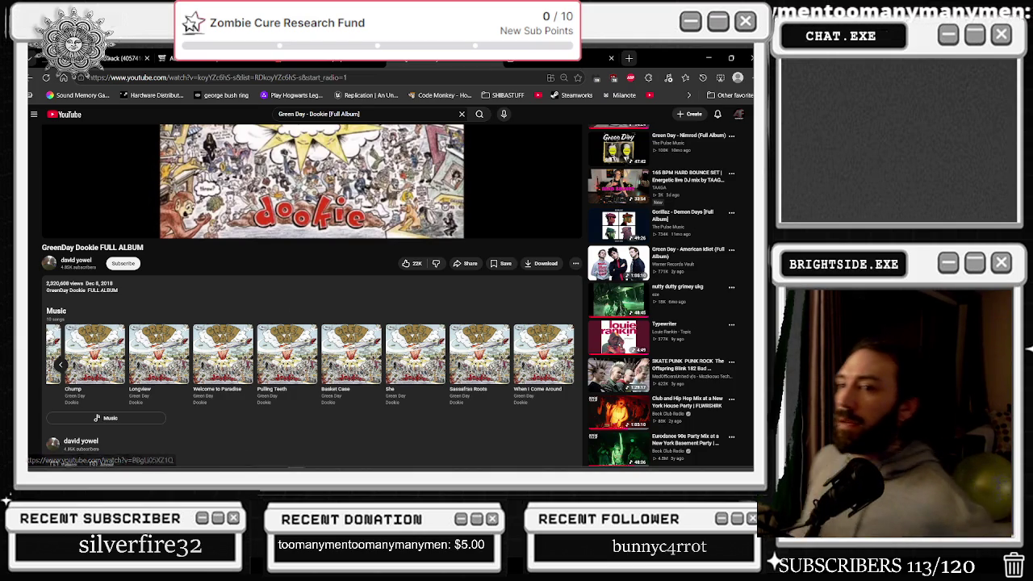
pyautogui.click(709, 55)
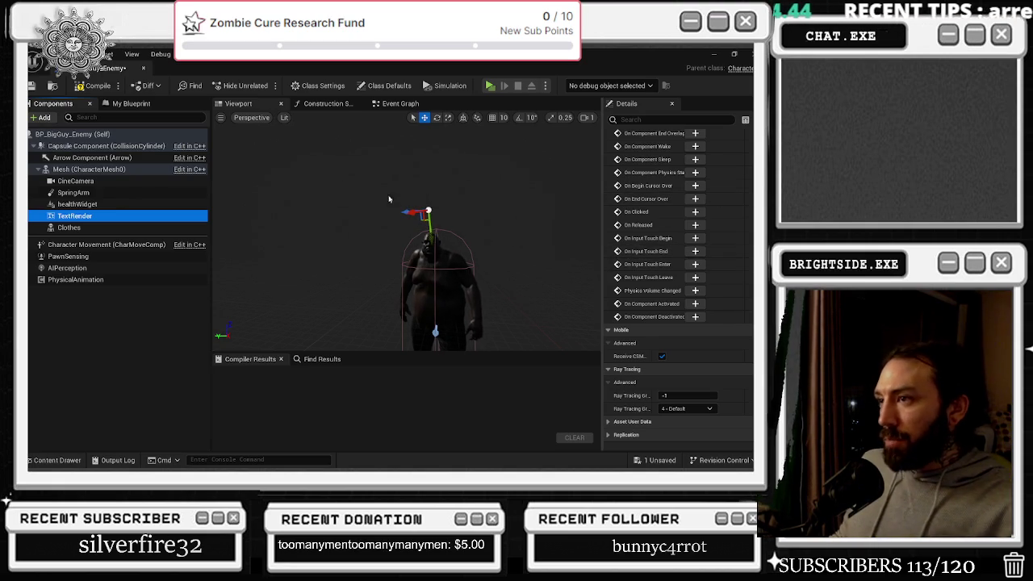
# Set the TextRender's font to ONPU-VAG4_Font
pyautogui.scroll(4, 726, 282)
pyautogui.scroll(15, 727, 283)
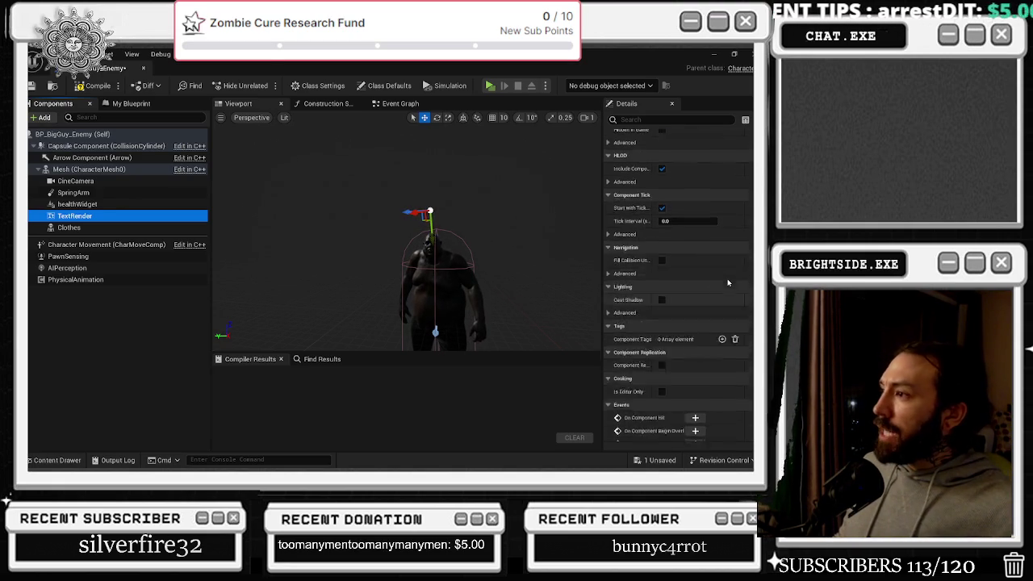
pyautogui.scroll(2, 729, 304)
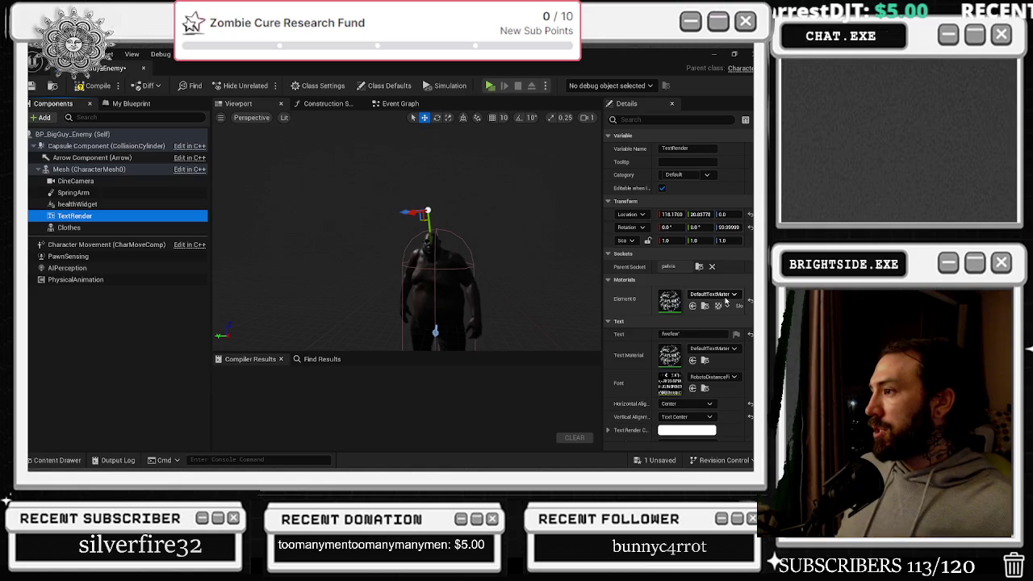
pyautogui.click(710, 377)
pyautogui.click(712, 378)
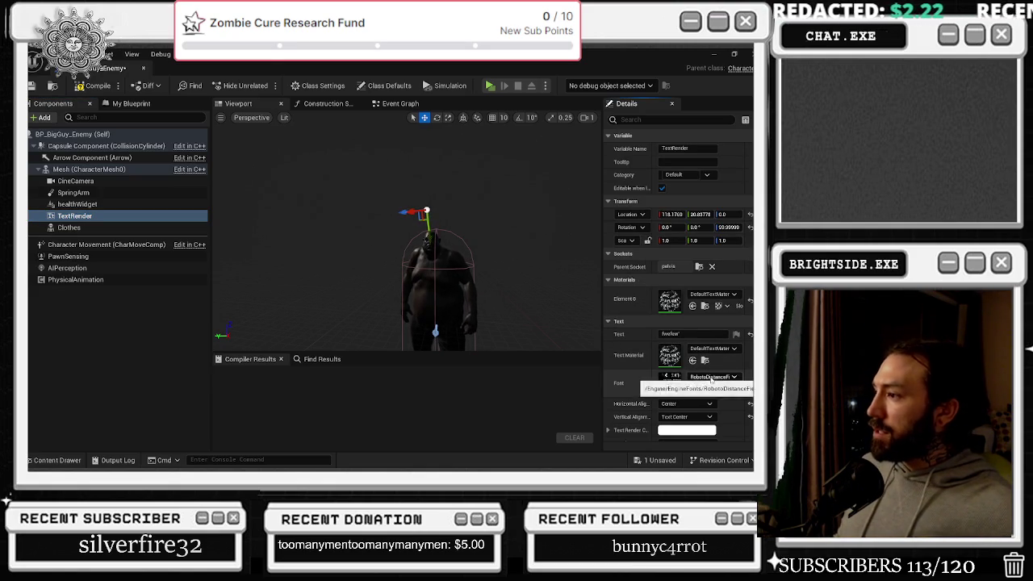
pyautogui.click(711, 376)
pyautogui.scroll(-3, 727, 305)
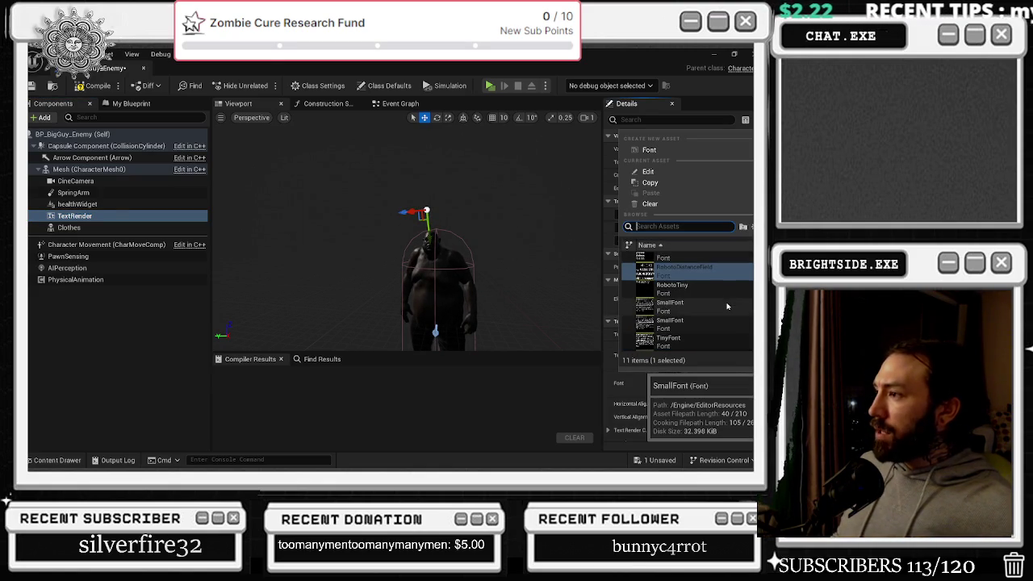
pyautogui.scroll(3, 725, 308)
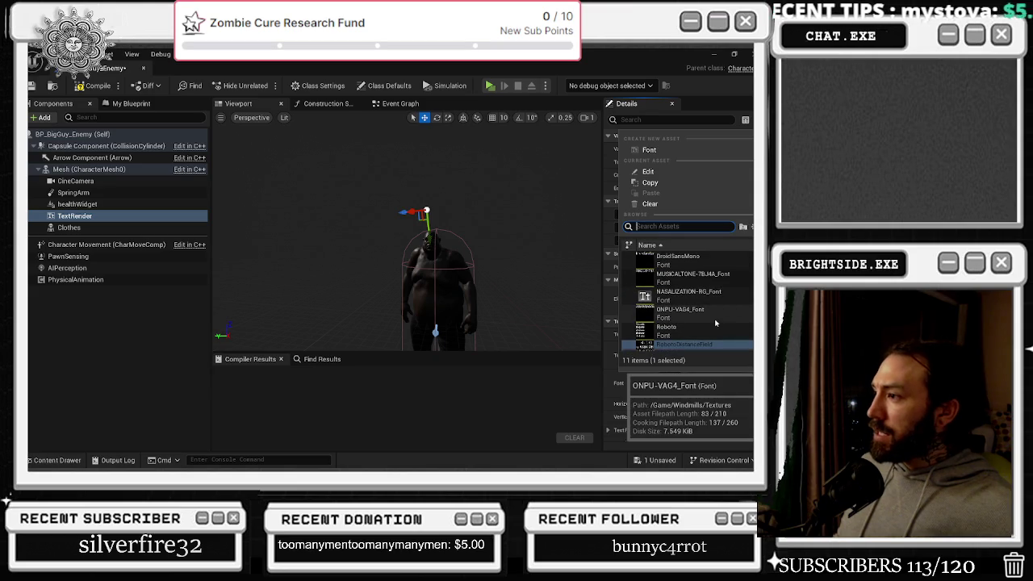
pyautogui.click(714, 323)
# Keep the text colour white and set the advanced World Size to 2.0
pyautogui.scroll(-2, 713, 388)
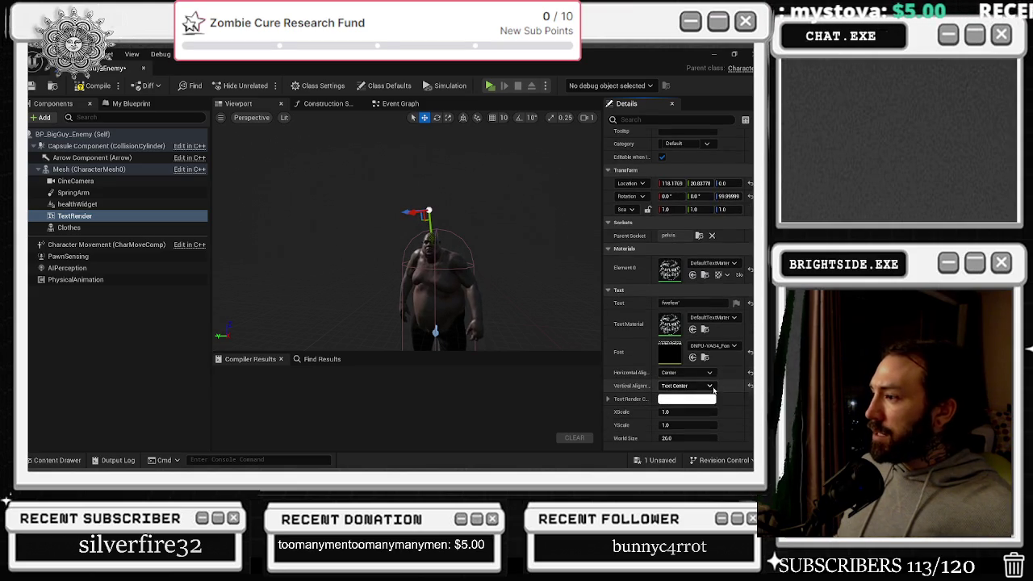
pyautogui.scroll(-2, 714, 391)
pyautogui.click(686, 354)
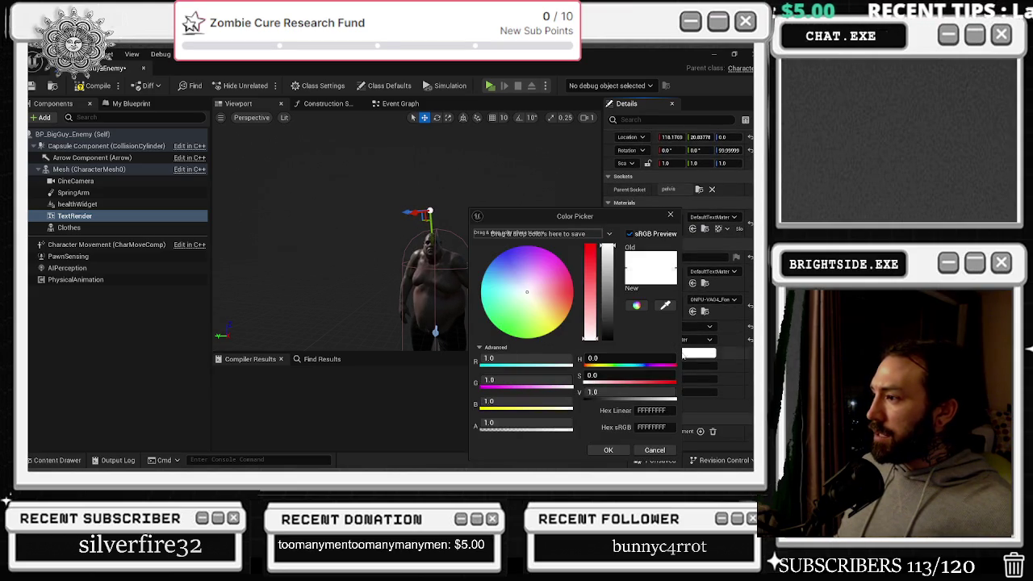
pyautogui.click(608, 451)
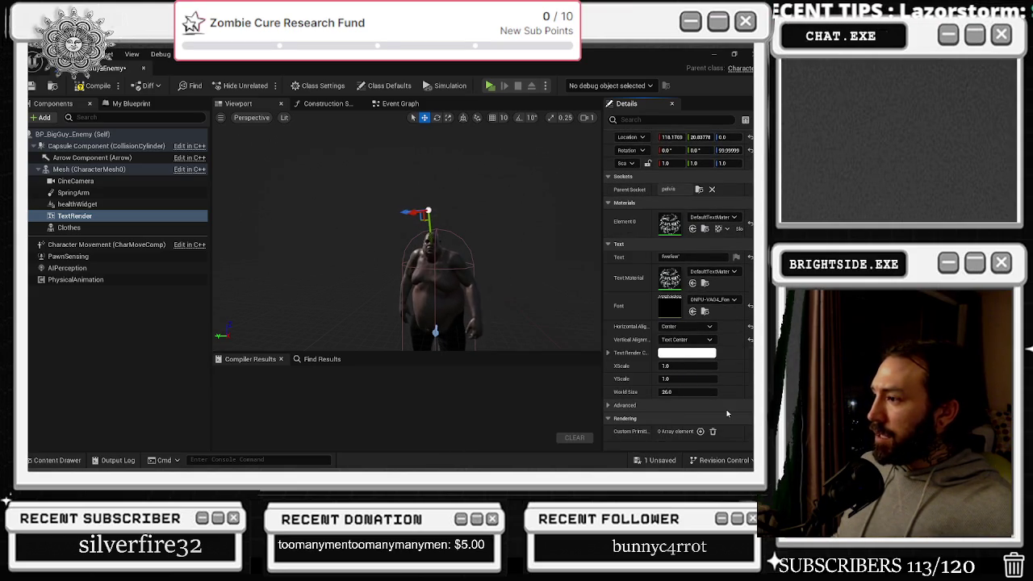
pyautogui.click(616, 406)
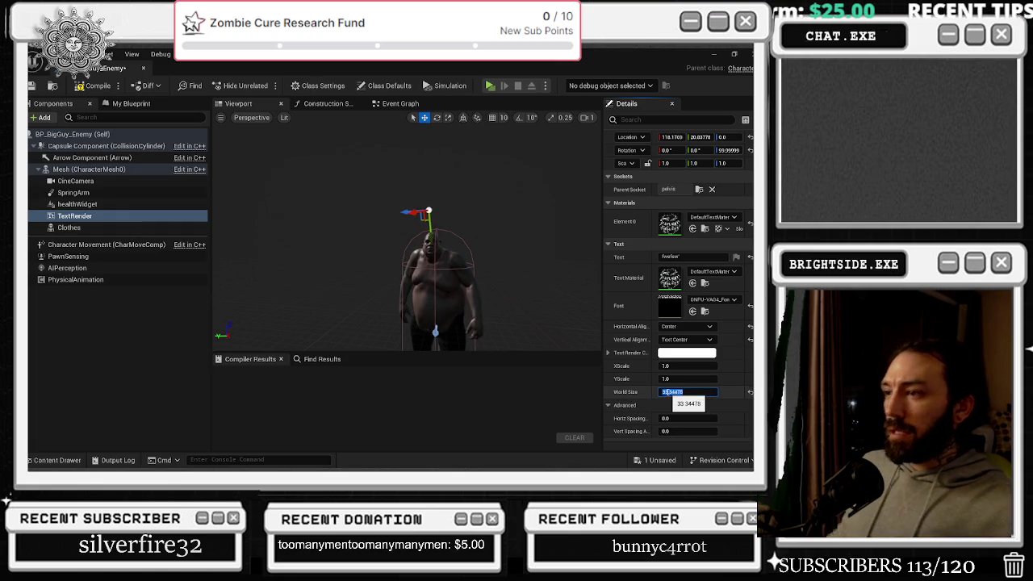
pyautogui.write('2')
pyautogui.press('Return')
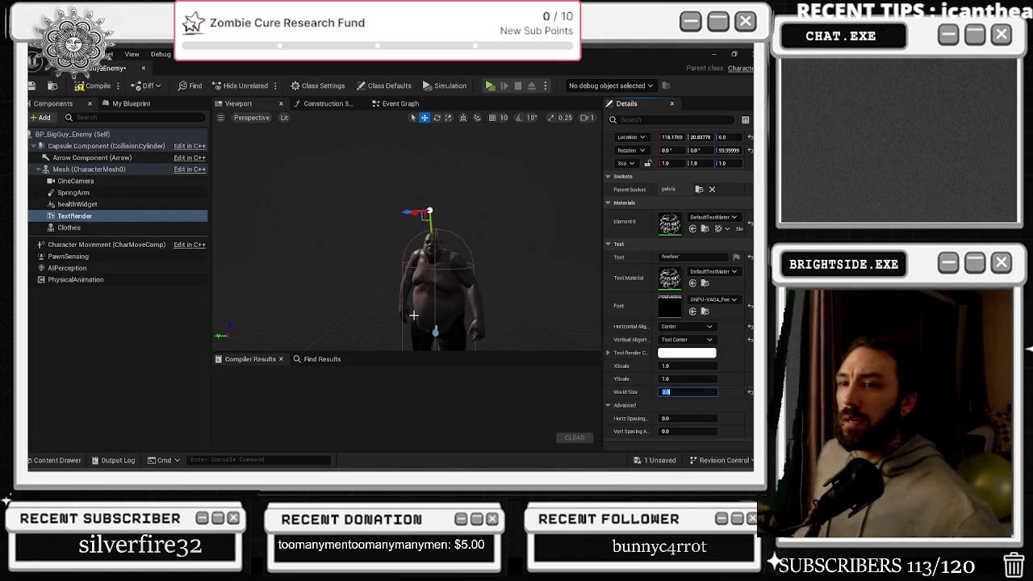
# In the Event Graph, list every reference to the TextRender component with Find References
pyautogui.click(400, 103)
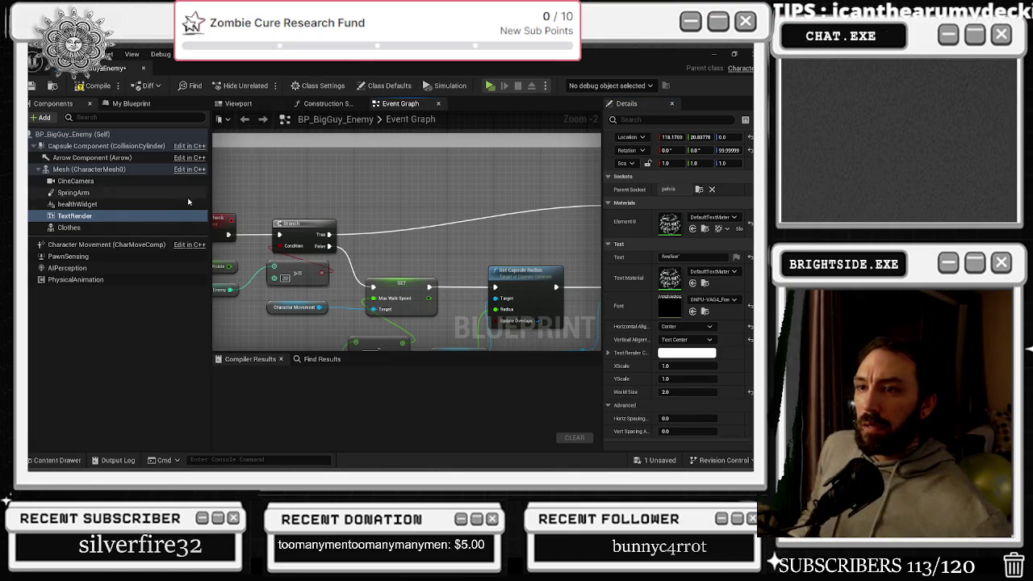
pyautogui.rightClick(144, 216)
pyautogui.moveTo(188, 247)
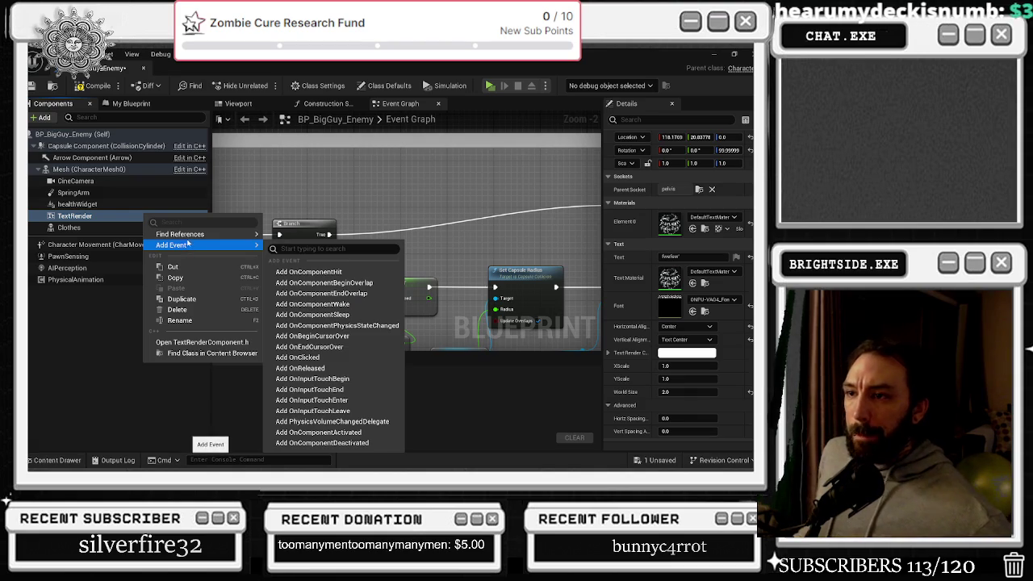
pyautogui.click(292, 250)
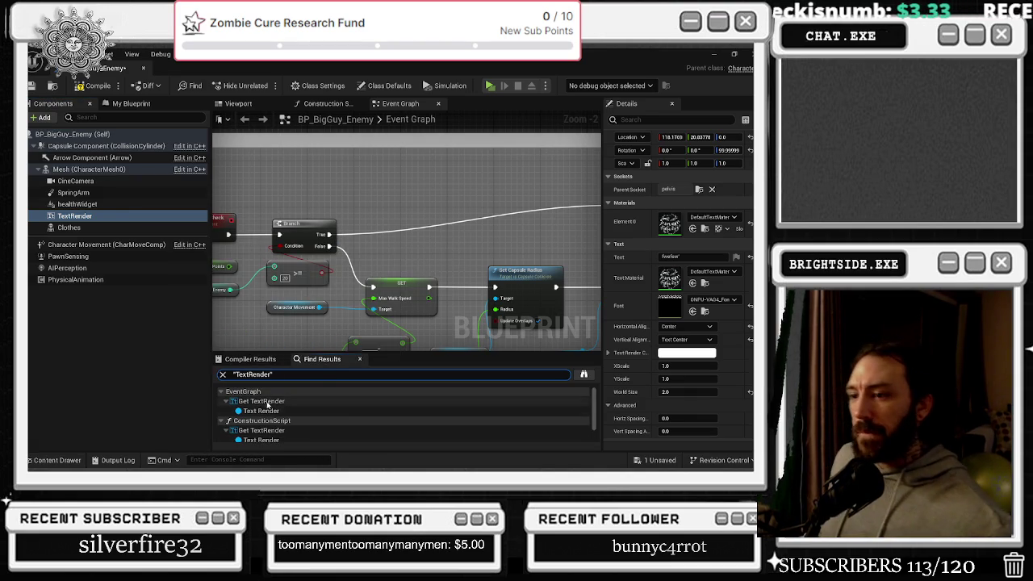
# Jump to the TextRender uses in the Event Graph and Construction Script, then return to the Viewport
pyautogui.click(267, 401)
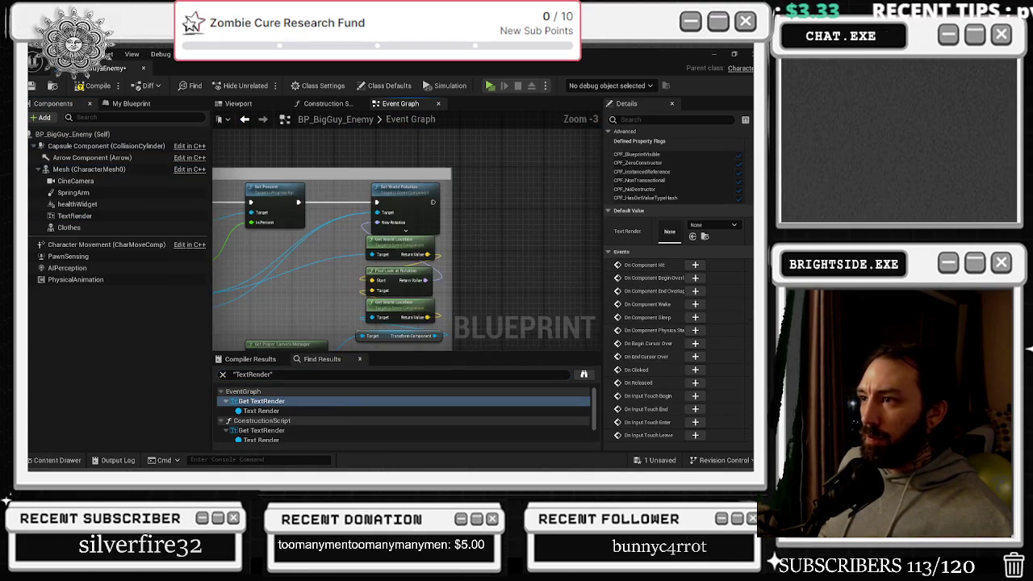
pyautogui.moveTo(420, 277)
pyautogui.mouseDown()
pyautogui.moveTo(305, 296)
pyautogui.moveTo(361, 268)
pyautogui.mouseUp()
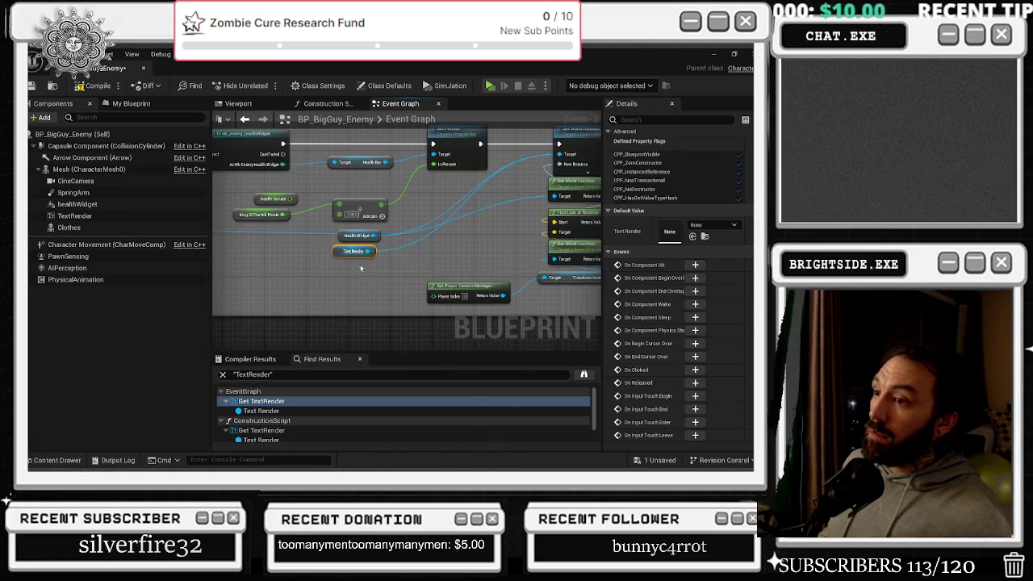
pyautogui.click(260, 429)
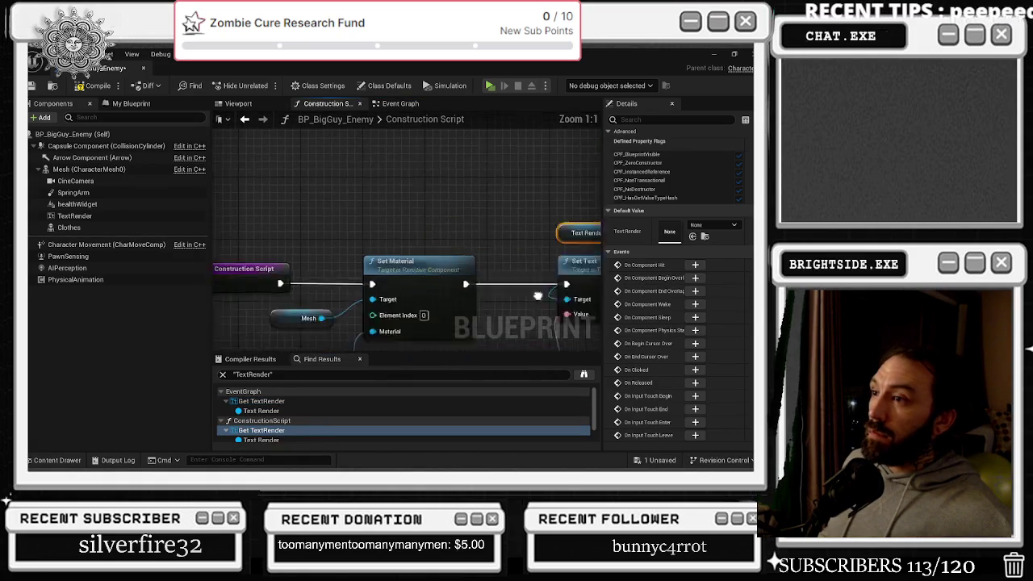
pyautogui.moveTo(595, 276); pyautogui.dragTo(351, 204)
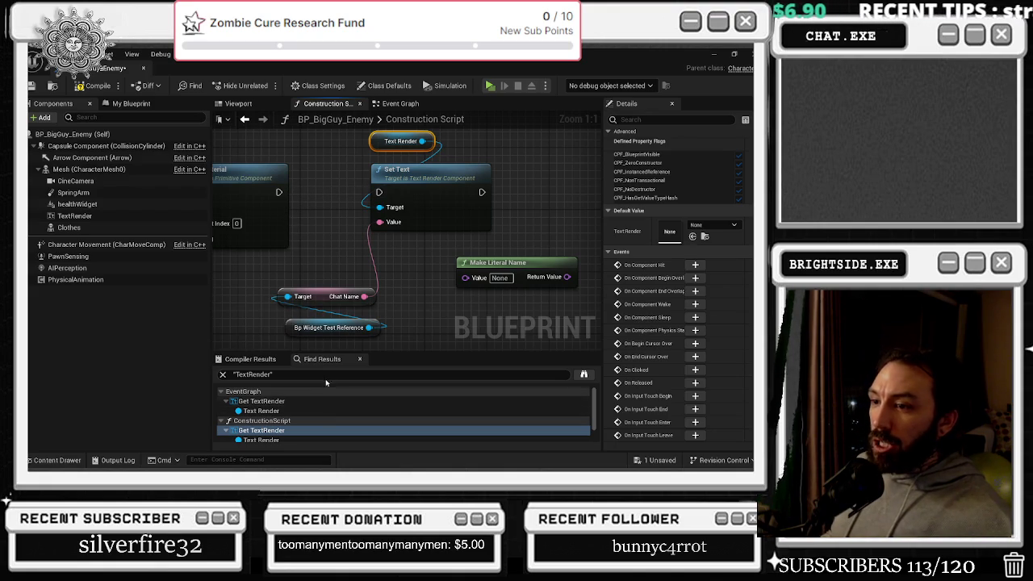
pyautogui.click(327, 400)
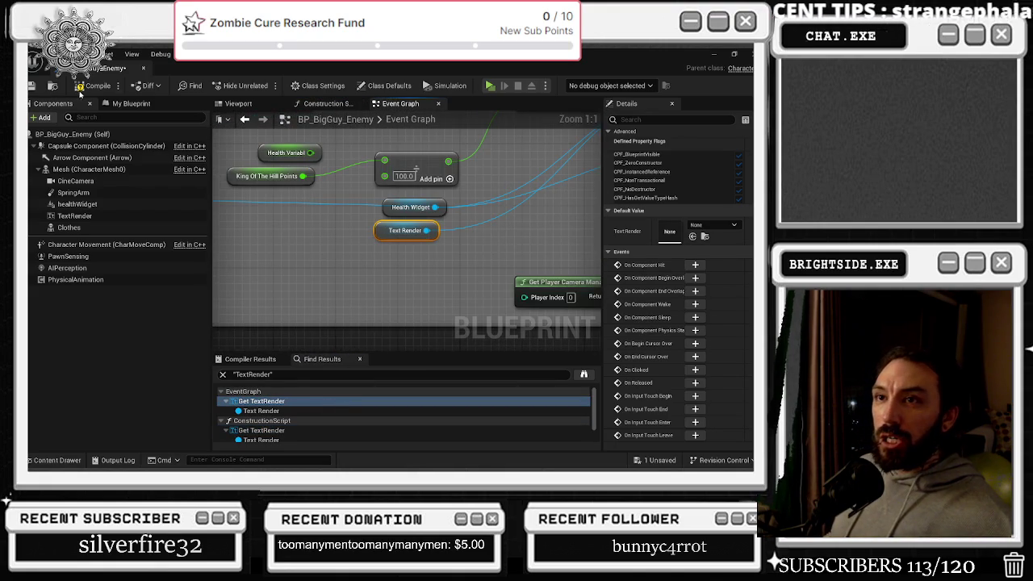
pyautogui.click(232, 103)
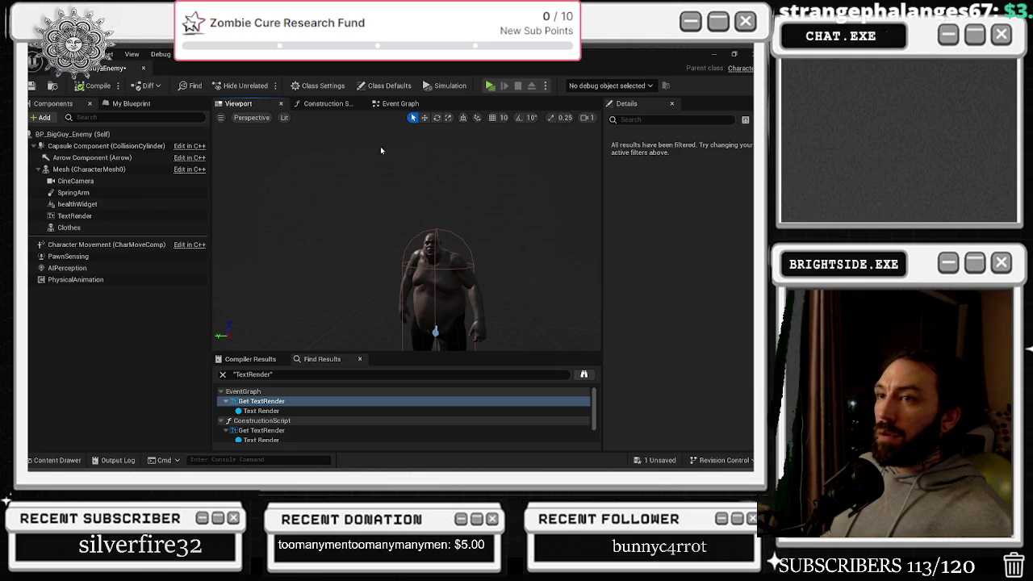
# Select TextRender, save BP_BigGuy_Enemy, and search the Content Browser for 'stat'
pyautogui.click(74, 215)
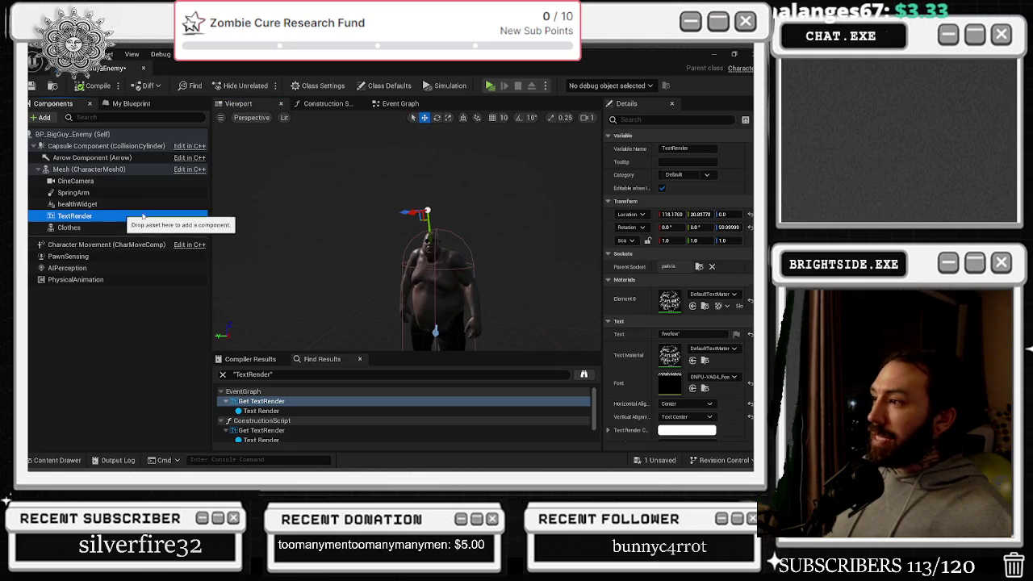
pyautogui.click(34, 86)
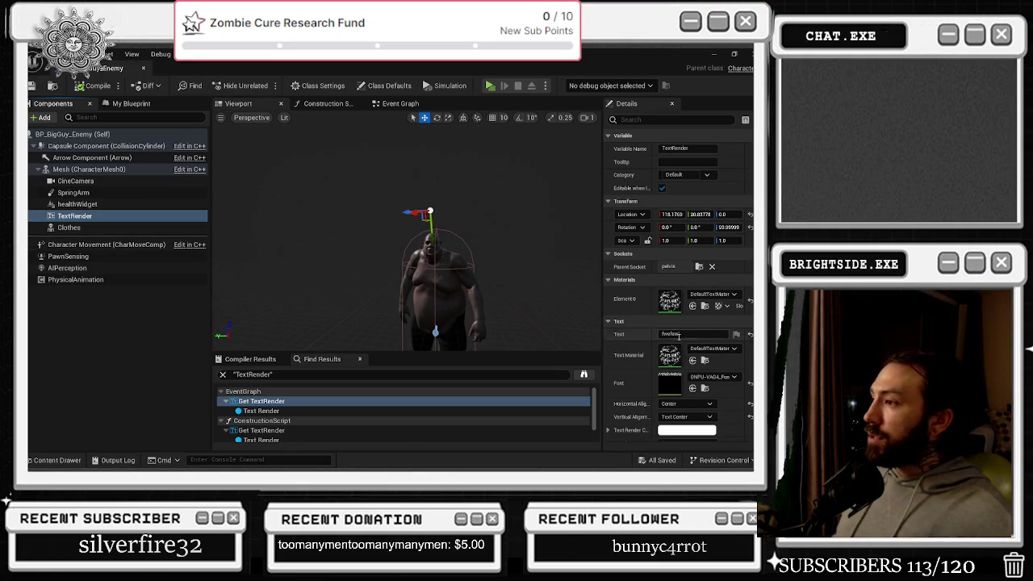
pyautogui.click(55, 460)
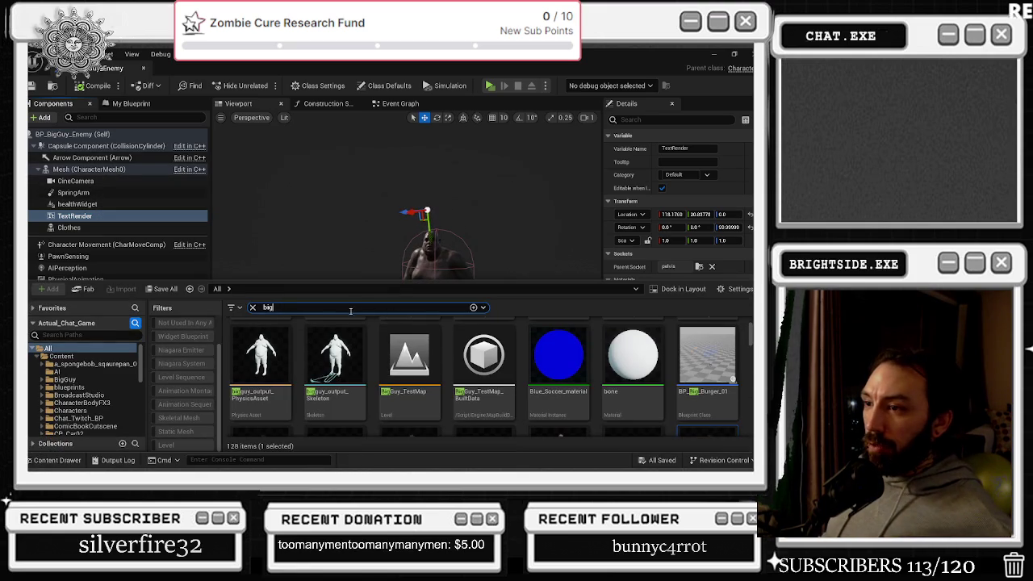
pyautogui.hotkey('ctrl', 'a')
pyautogui.write('stat')
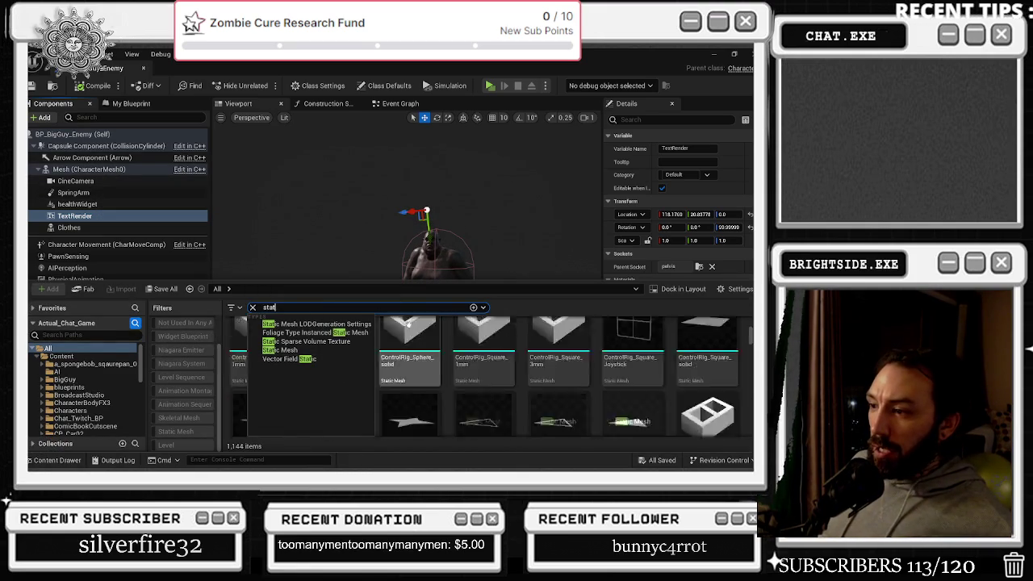
# Attach ControlRig_Star4_solid under TextRender, move it above the character, rotate it, and compile
pyautogui.scroll(-2, 409, 323)
pyautogui.click(409, 363)
pyautogui.moveTo(409, 363)
pyautogui.mouseDown()
pyautogui.moveTo(70, 185)
pyautogui.moveTo(71, 216)
pyautogui.mouseUp()
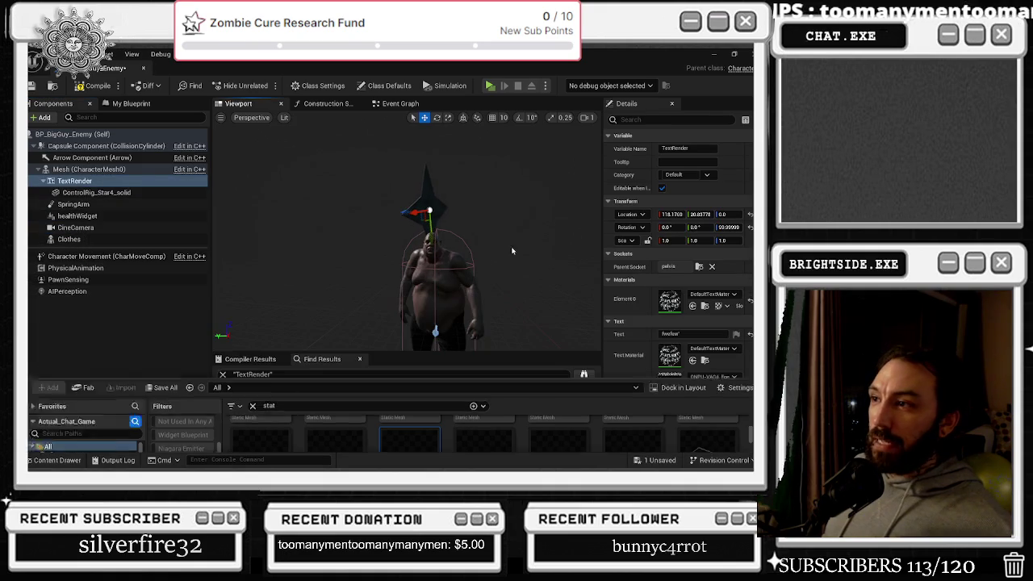
pyautogui.moveTo(418, 217)
pyautogui.mouseDown()
pyautogui.moveTo(379, 219)
pyautogui.moveTo(445, 254)
pyautogui.mouseUp()
pyautogui.press('e')
pyautogui.click(79, 86)
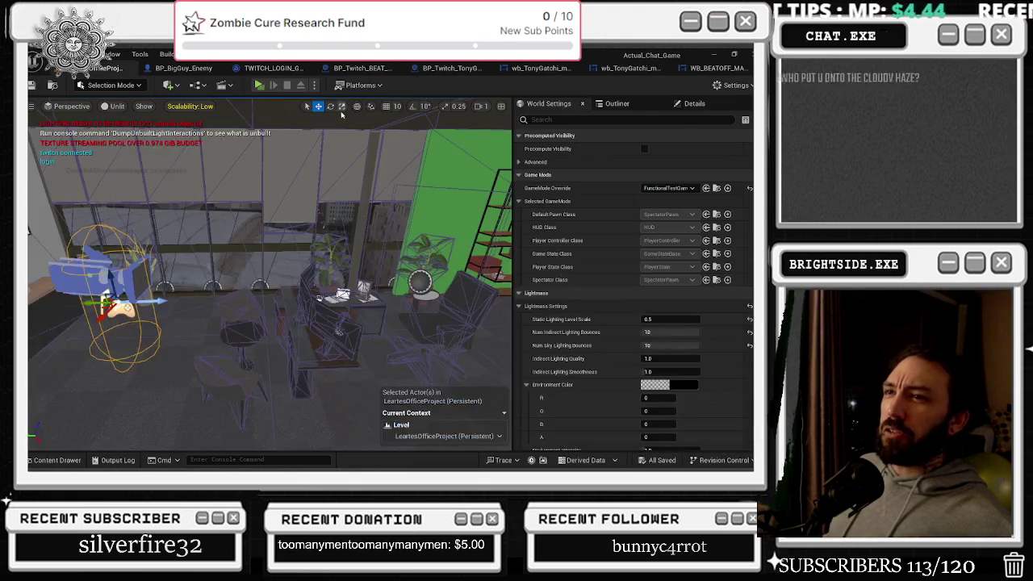
# Open the Play mode options dropdown, then bring up the Alt+Tab window switcher
pyautogui.click(313, 85)
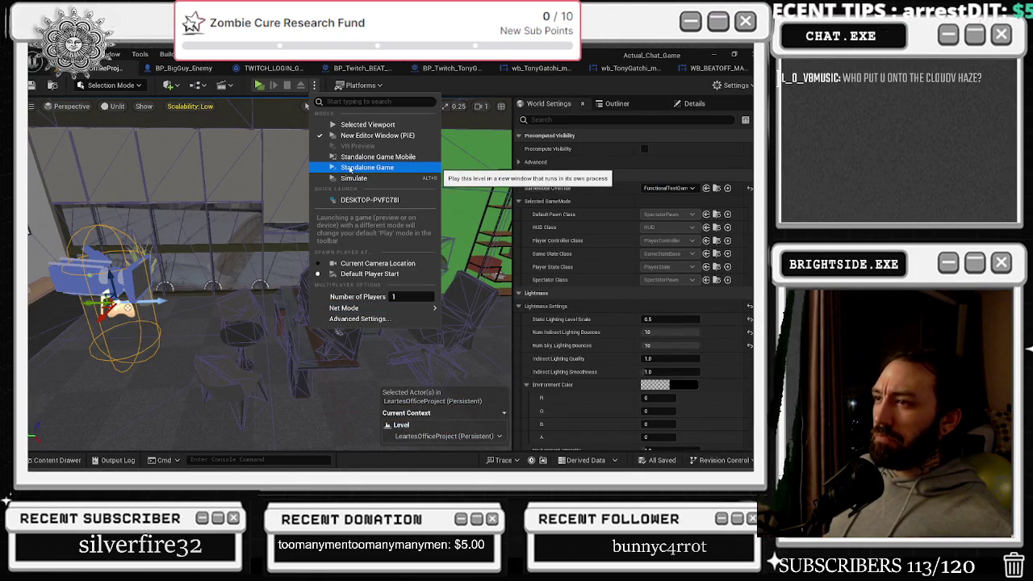
pyautogui.hotkey('alt', 'Tab')
pyautogui.hotkey('alt', 'Tab')
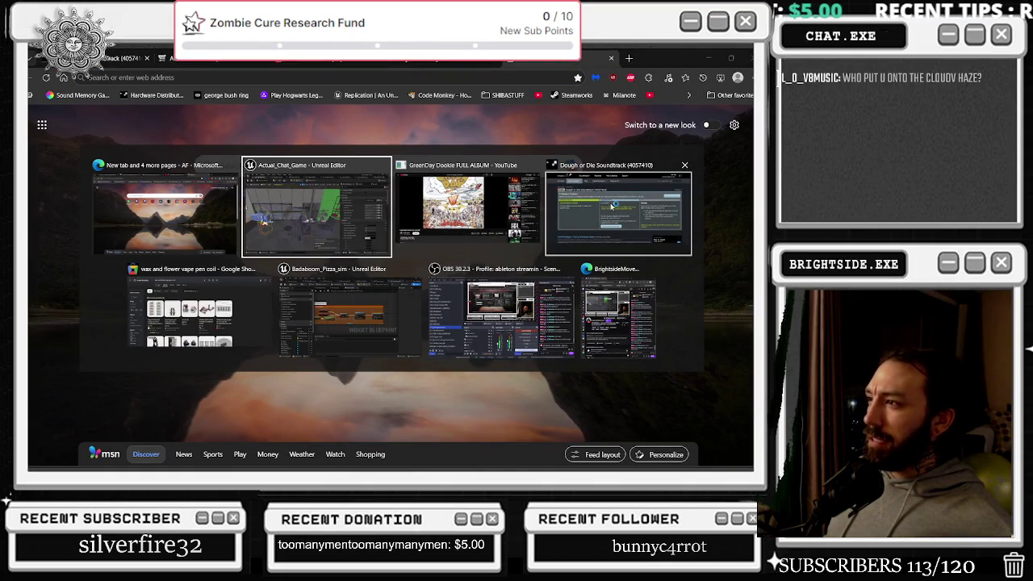
# Switch to the Dookie album tab, rewind it, resume playback, and minimize the browser
pyautogui.click(240, 341)
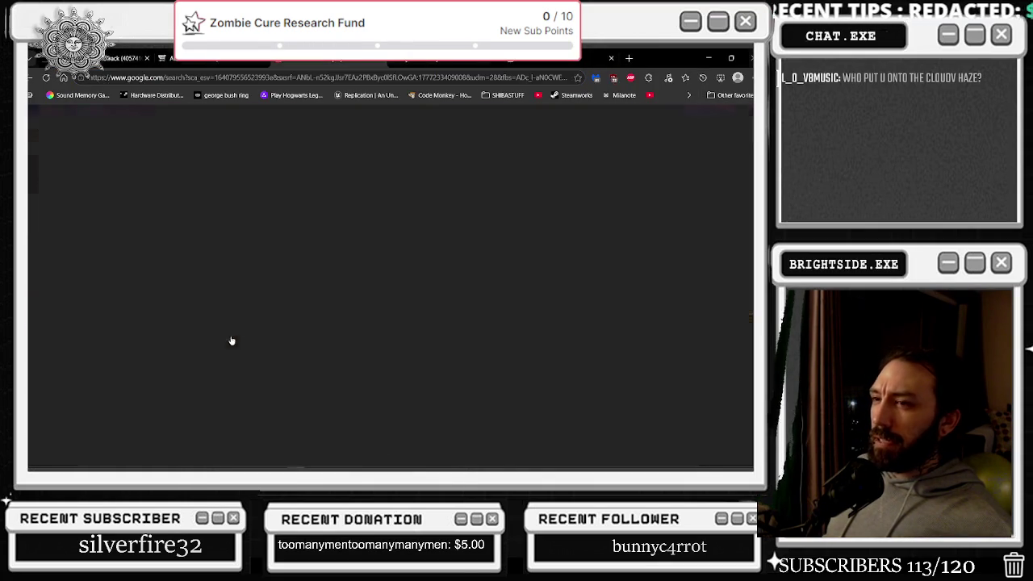
pyautogui.hotkey('ctrl', 'Tab')
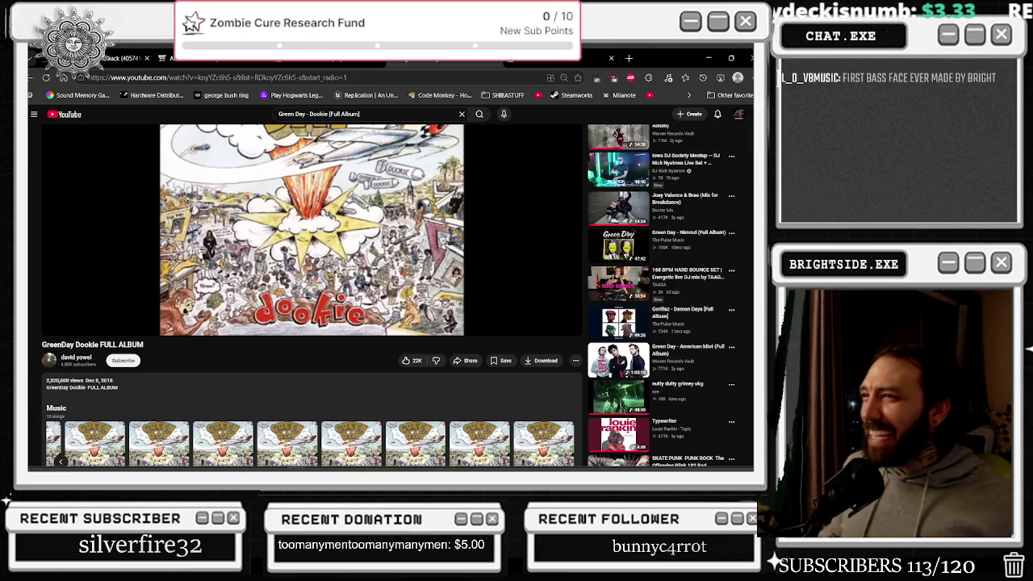
pyautogui.press('k')
pyautogui.press('j')
pyautogui.press('j')
pyautogui.press('j')
pyautogui.press('j')
pyautogui.press('k')
pyautogui.press('j')
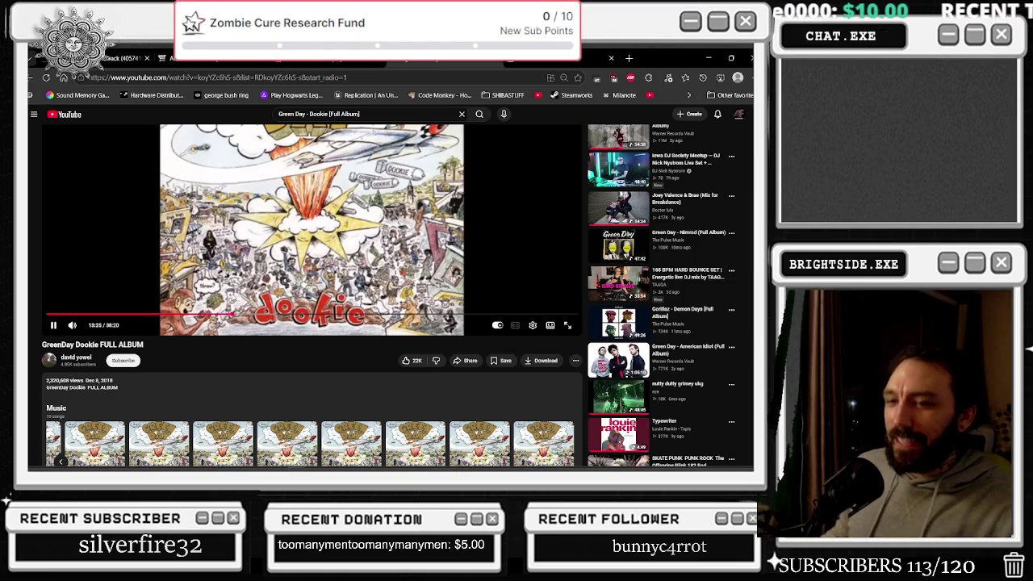
pyautogui.click(708, 58)
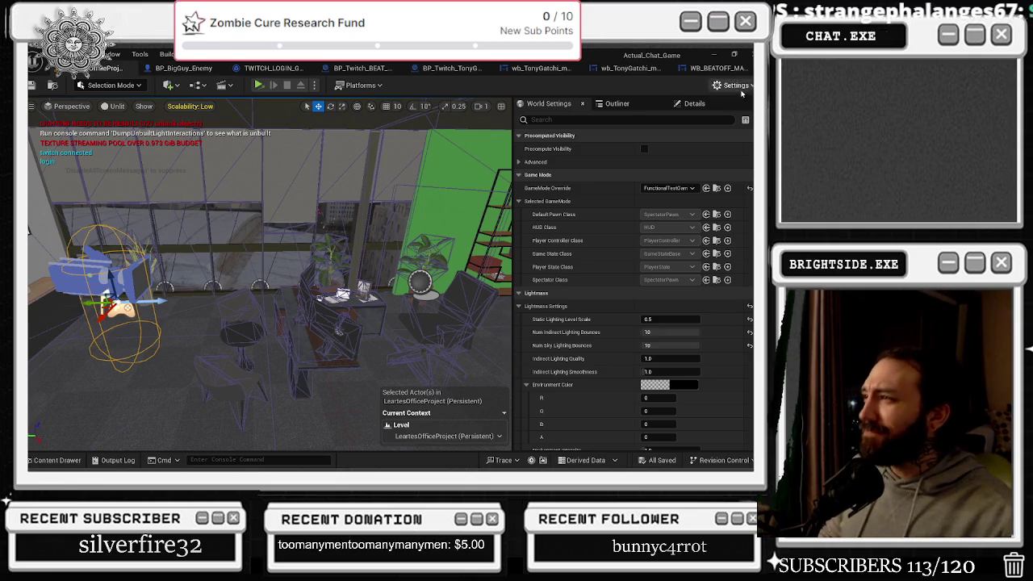
# Browse the WB_BEATOFF_MAIN_MENU and wb_TonyGatchi_master tabs, ending on BP_Twitch_TonyGatchi's Event Graph
pyautogui.click(726, 67)
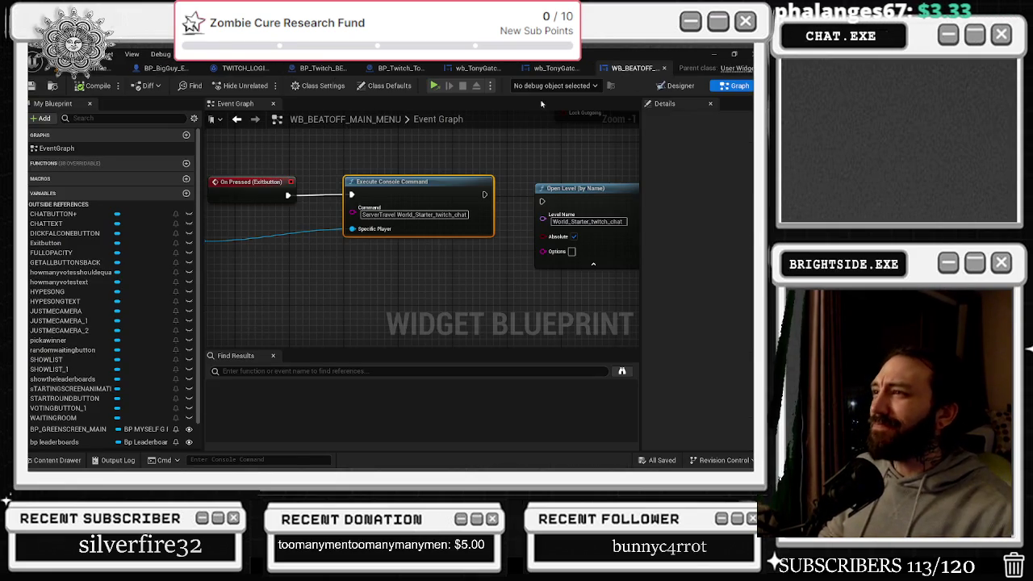
pyautogui.click(557, 68)
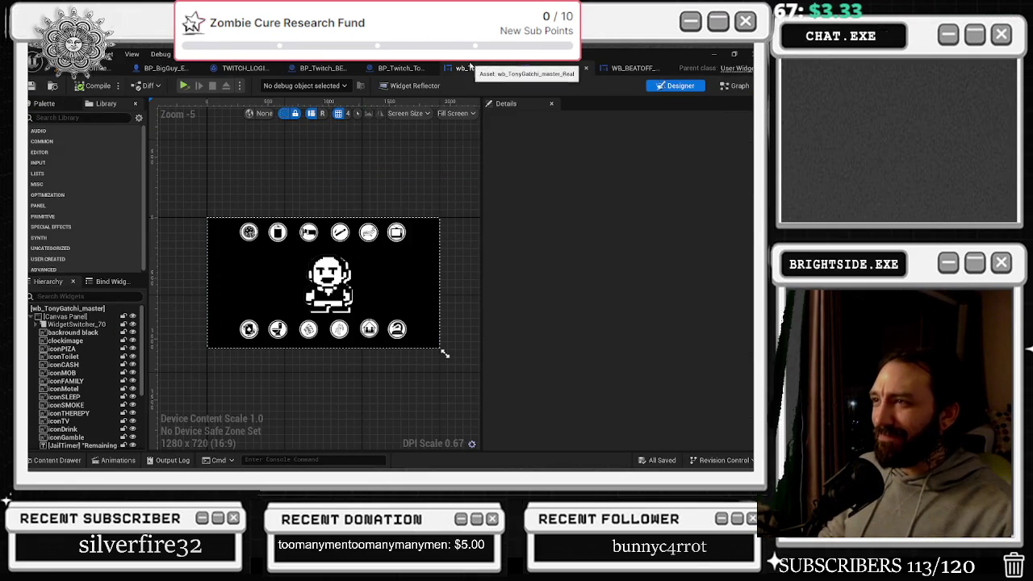
pyautogui.click(470, 67)
pyautogui.click(408, 67)
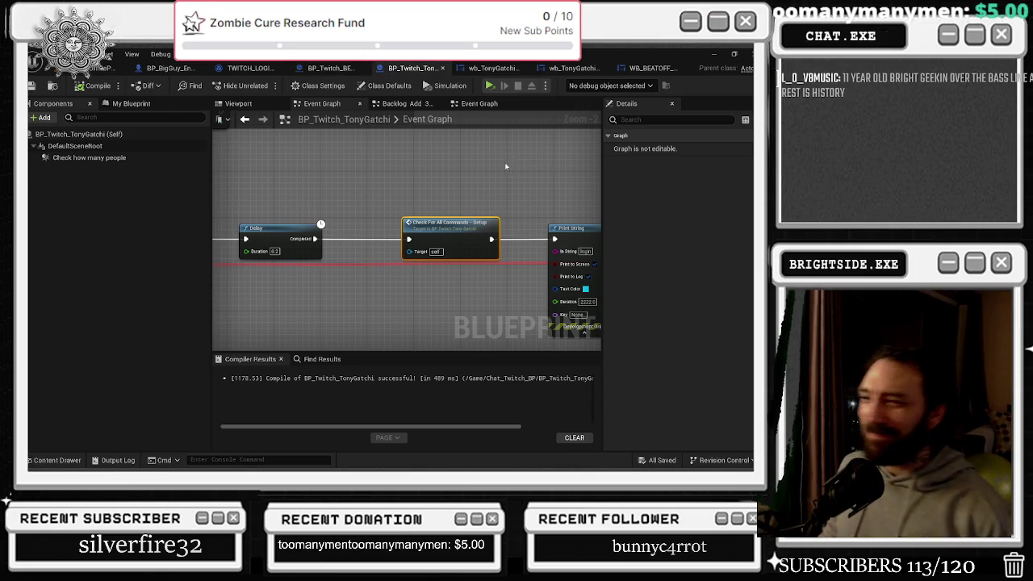
# Pan the TonyGatchi graph, minimize the browser authorization page, and return to the office level editor
pyautogui.scroll(-1, 480, 170)
pyautogui.scroll(-2, 439, 181)
pyautogui.moveTo(439, 181)
pyautogui.mouseDown()
pyautogui.moveTo(525, 224)
pyautogui.moveTo(548, 203)
pyautogui.mouseUp()
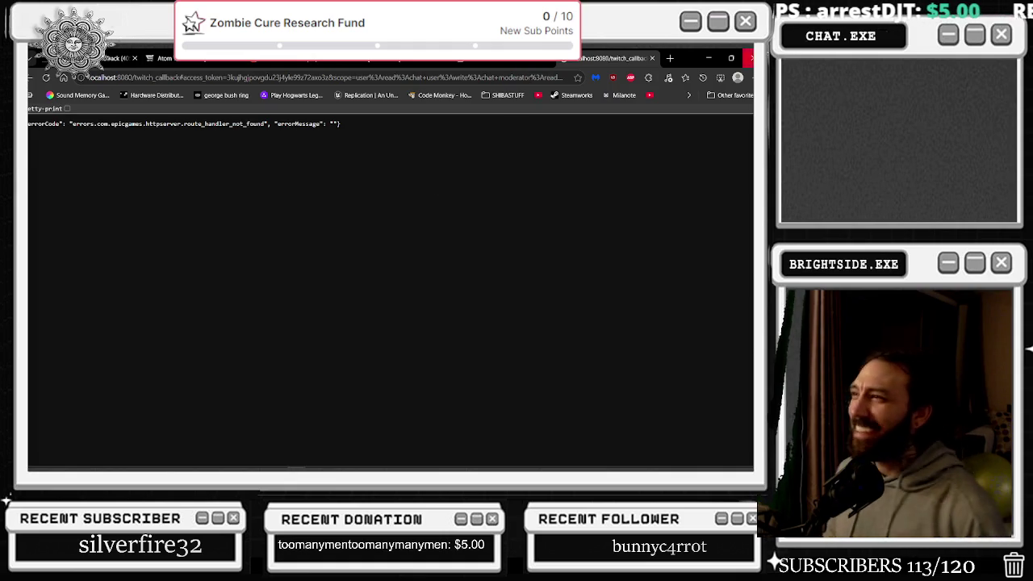
pyautogui.click(706, 57)
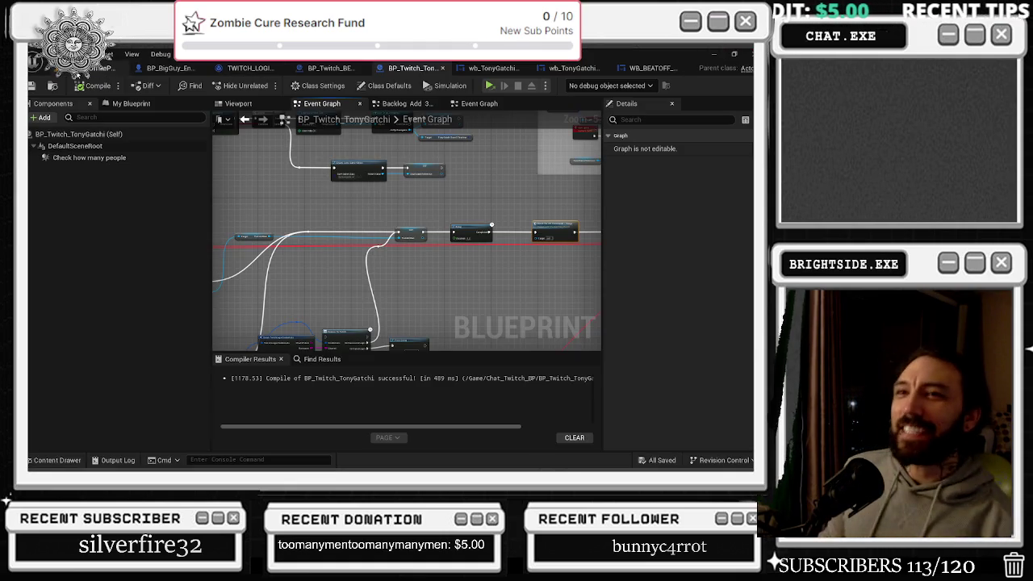
pyautogui.click(109, 67)
# Run the office level as a Standalone Game, close it, and switch to the Dookie YouTube window
pyautogui.click(258, 85)
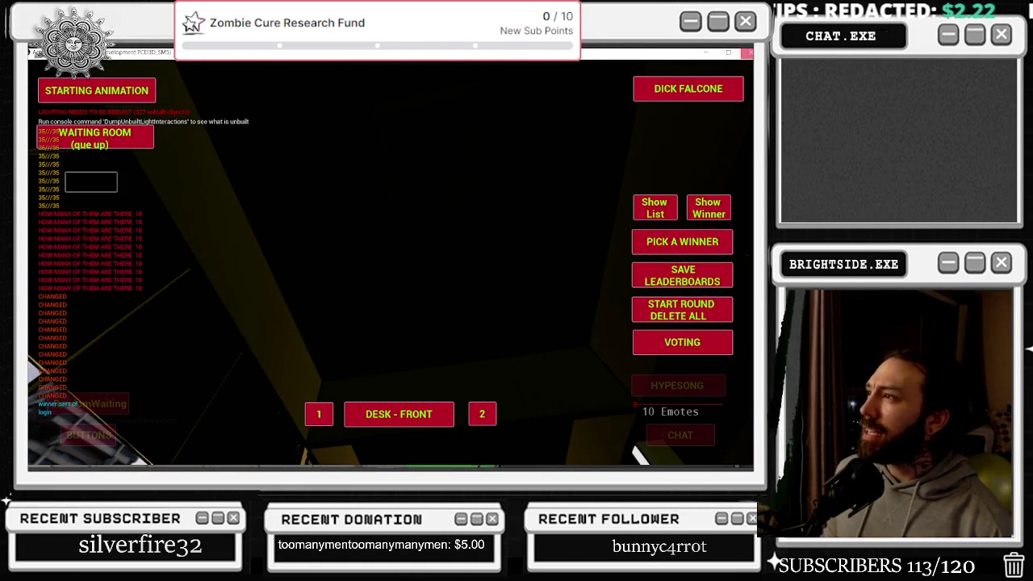
pyautogui.click(749, 53)
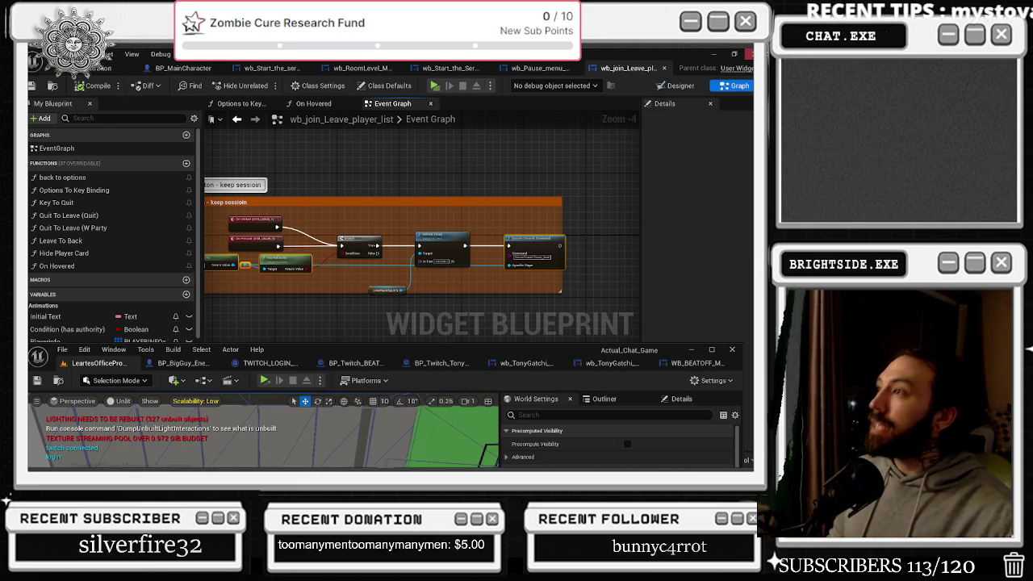
pyautogui.click(749, 54)
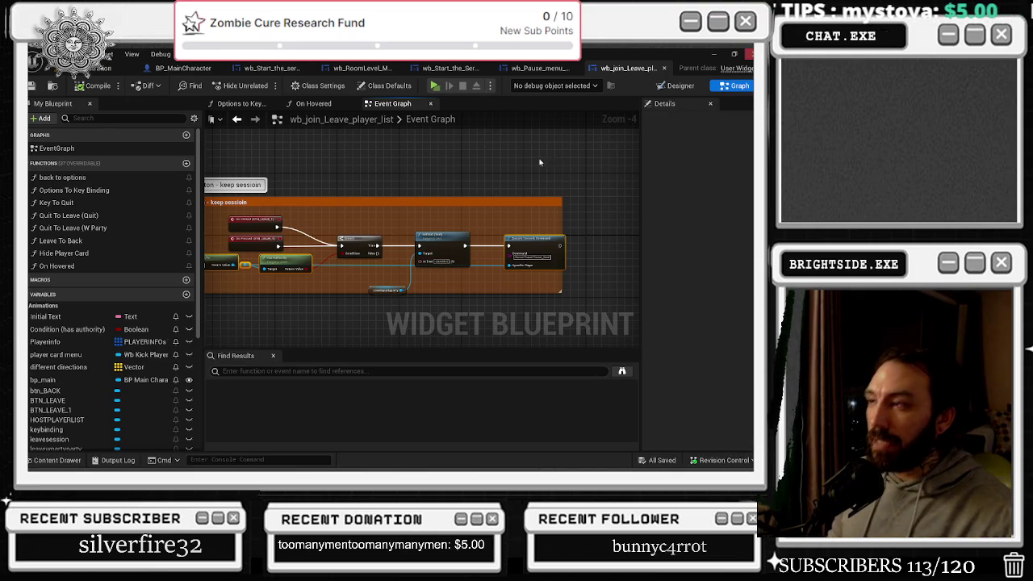
pyautogui.hotkey('alt', 'Tab')
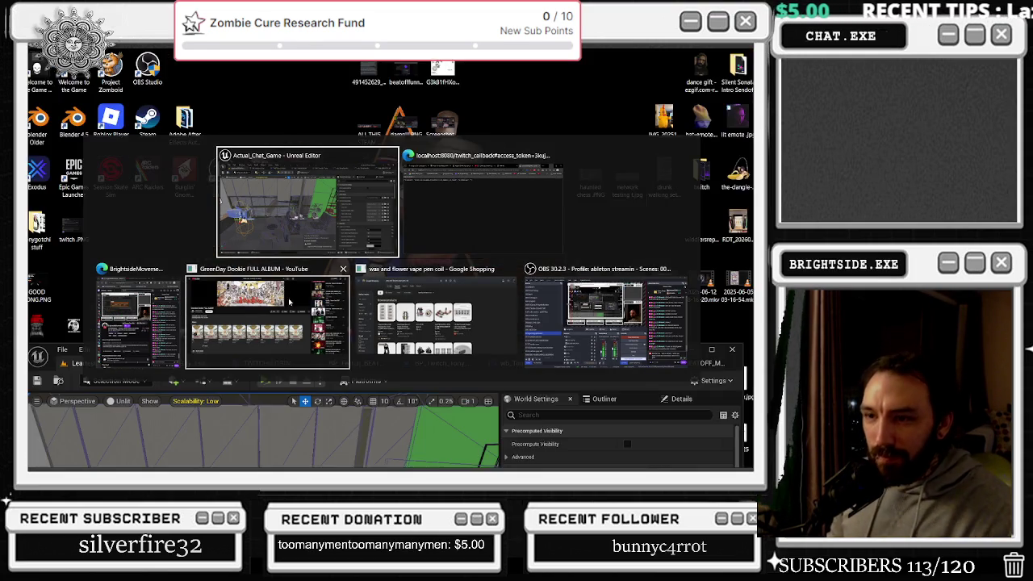
pyautogui.click(271, 313)
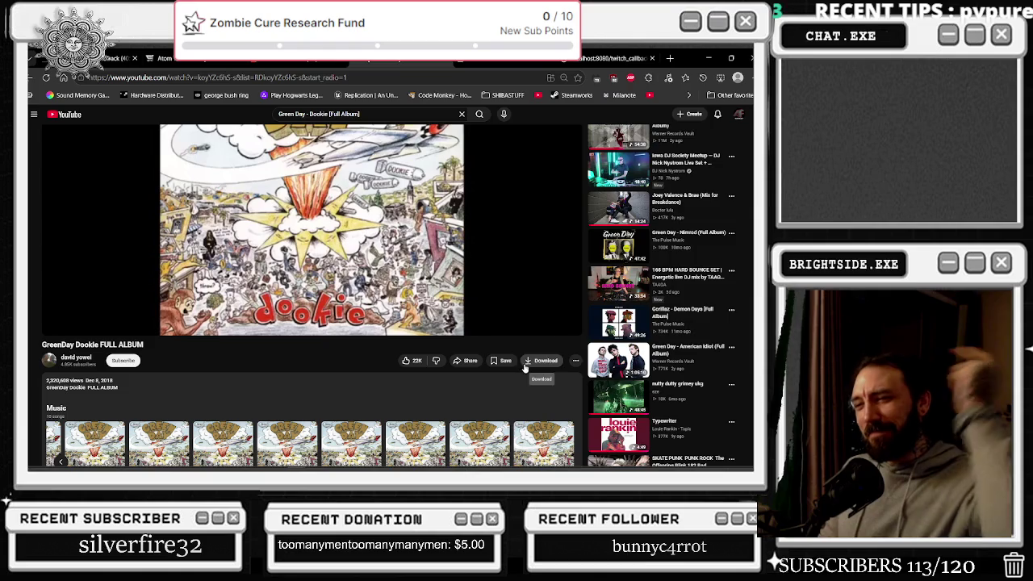
# Search YouTube for 'metallica seek and destroy', then navigate back and forth between the videos
pyautogui.scroll(2, 410, 421)
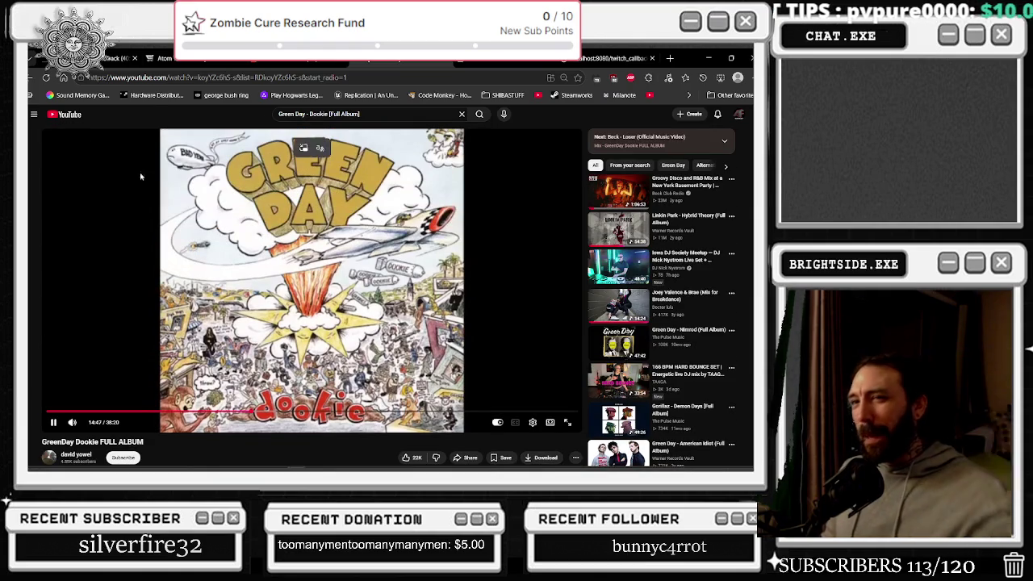
pyautogui.hotkey('alt', 'Left')
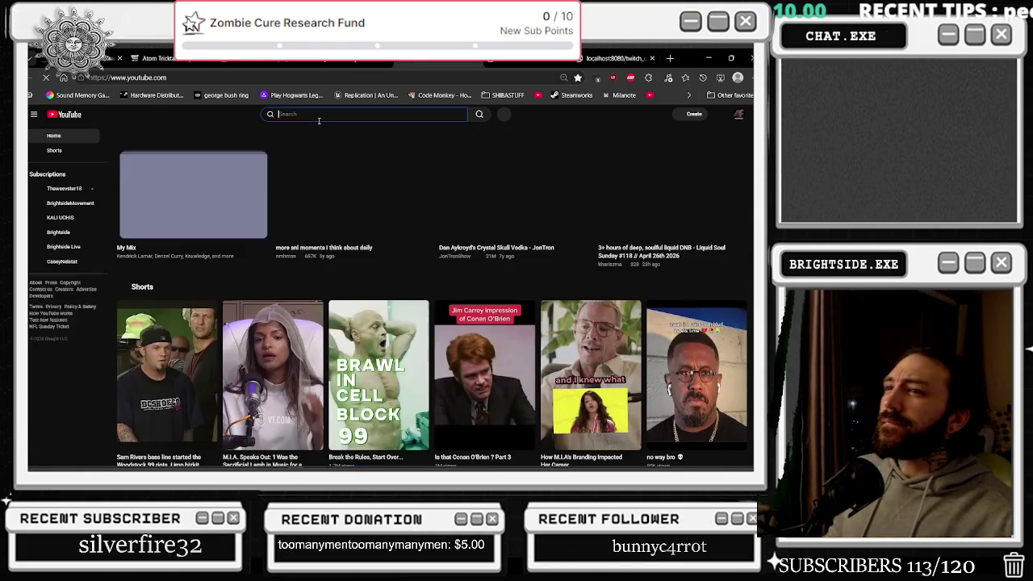
pyautogui.click(318, 117)
pyautogui.write('metallica seek and des')
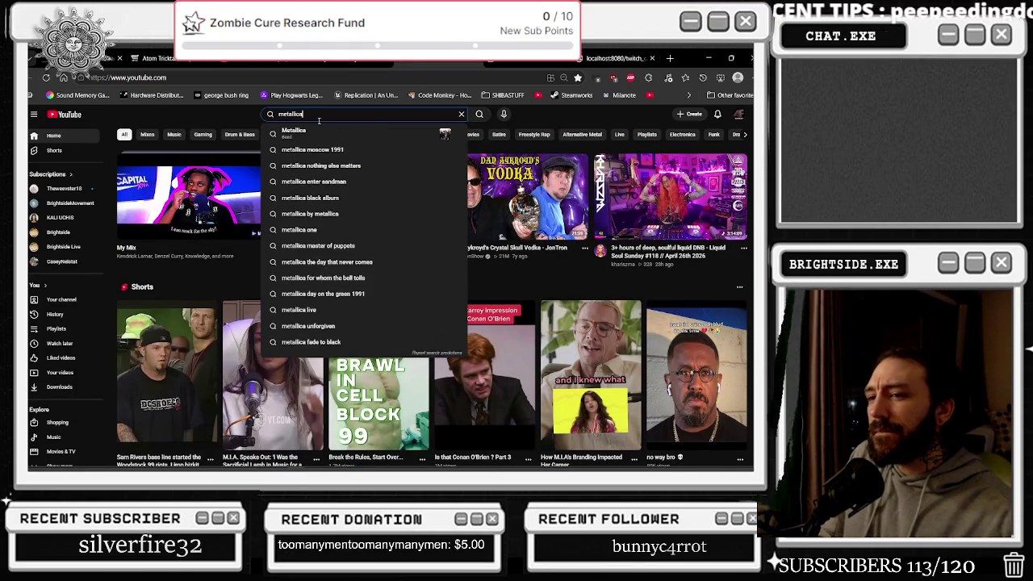
pyautogui.write('troy')
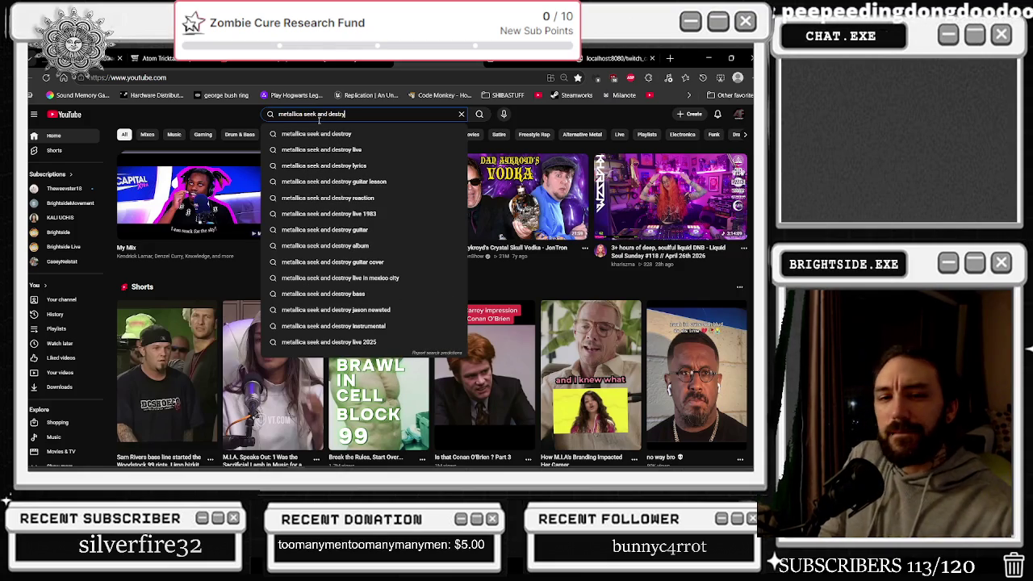
pyautogui.press('Return')
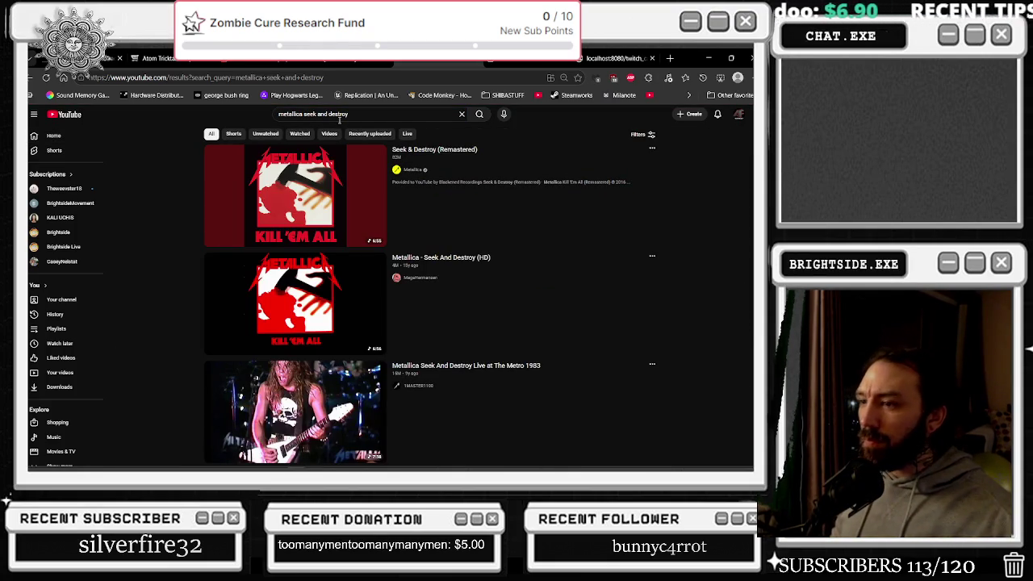
pyautogui.hotkey('alt', 'Left')
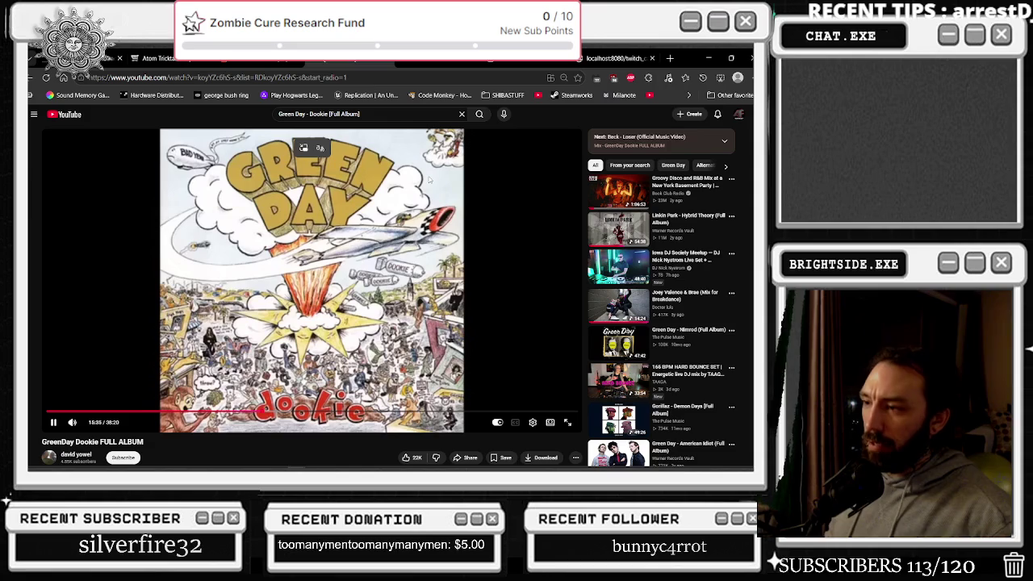
pyautogui.hotkey('alt', 'Left')
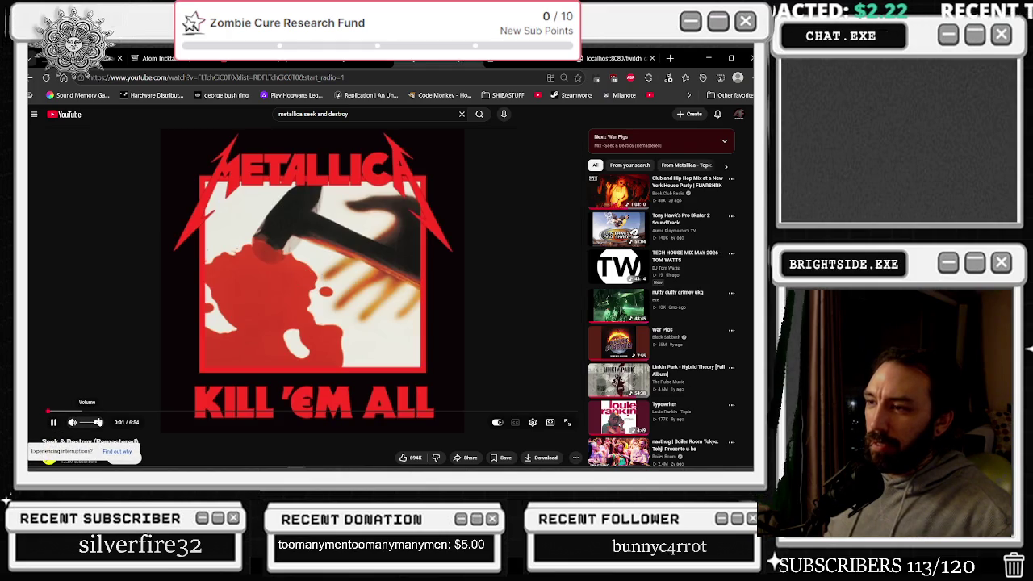
pyautogui.click(114, 318)
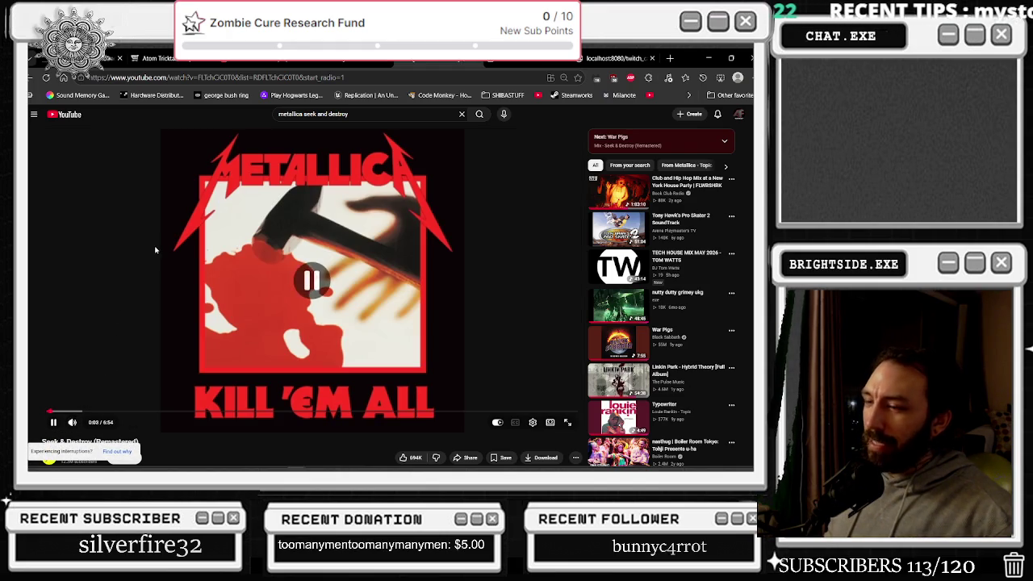
pyautogui.click(151, 263)
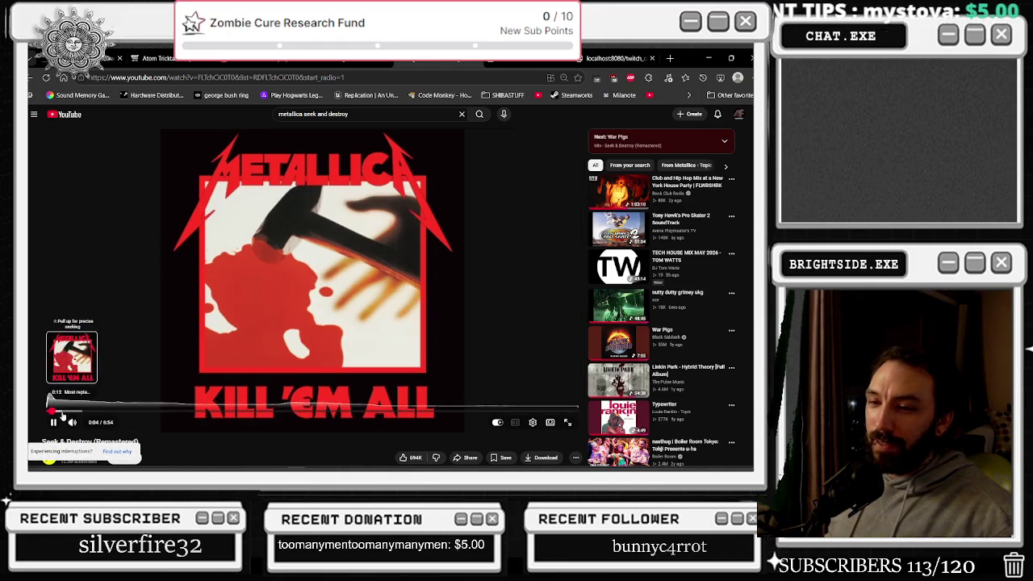
pyautogui.click(63, 412)
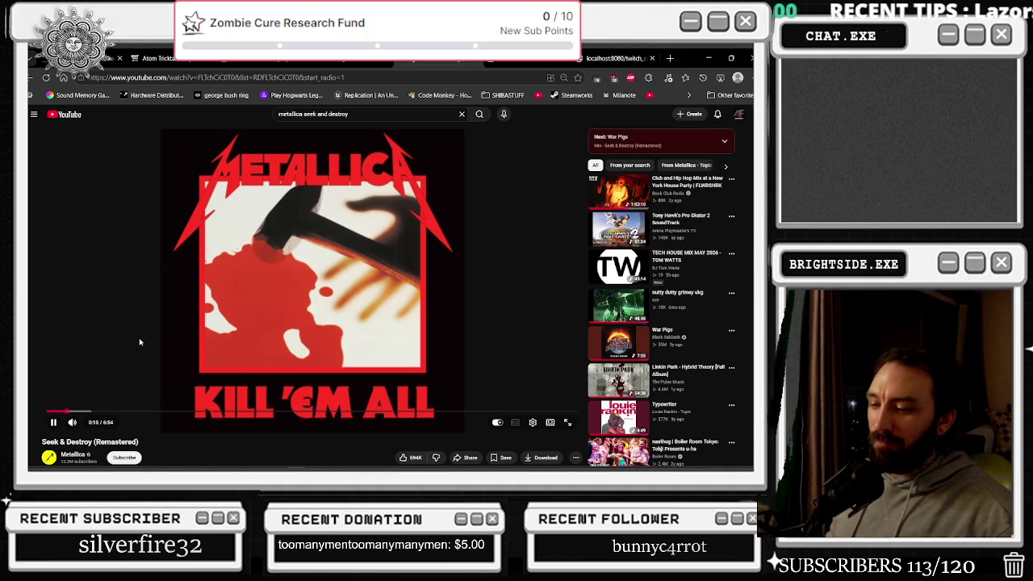
pyautogui.click(184, 307)
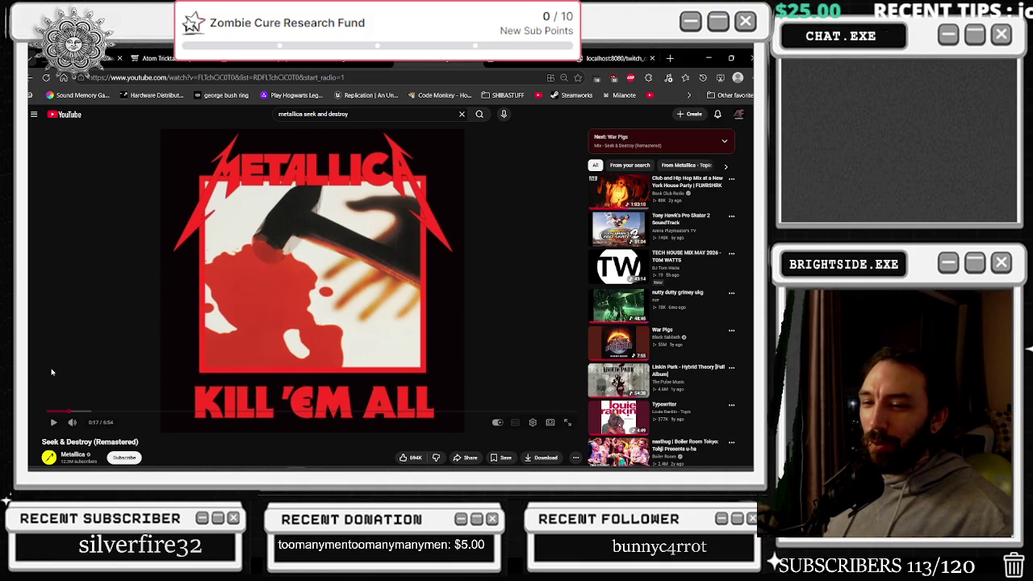
pyautogui.click(33, 78)
pyautogui.click(33, 78)
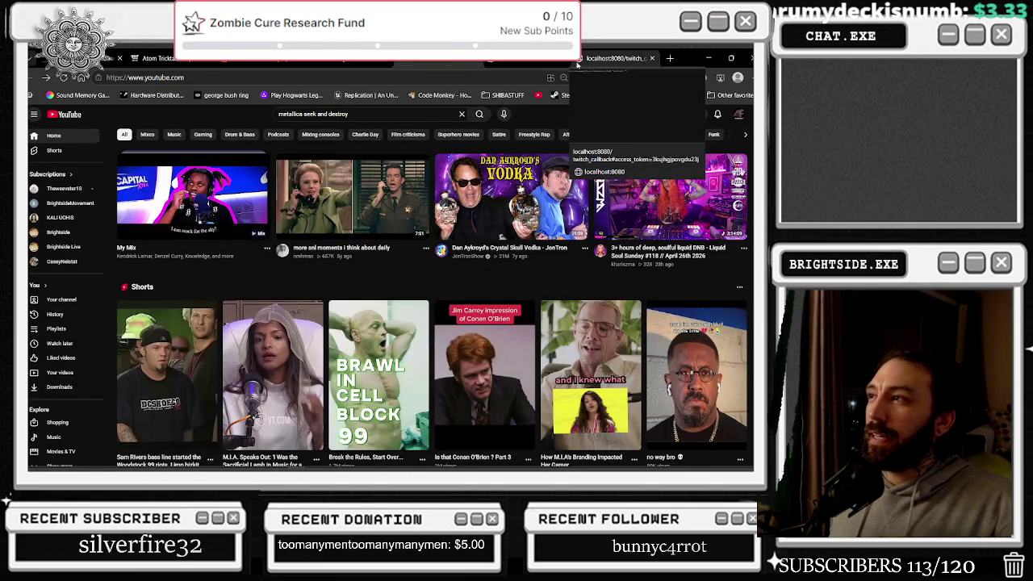
pyautogui.hotkey('ctrl', 'w')
pyautogui.hotkey('ctrl', 'shift', 't')
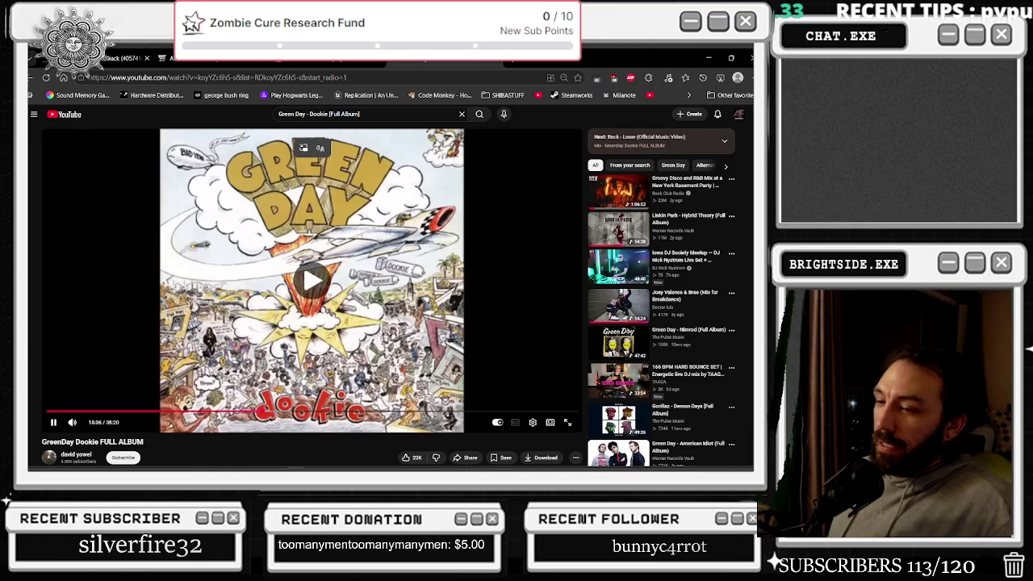
pyautogui.moveTo(77, 428)
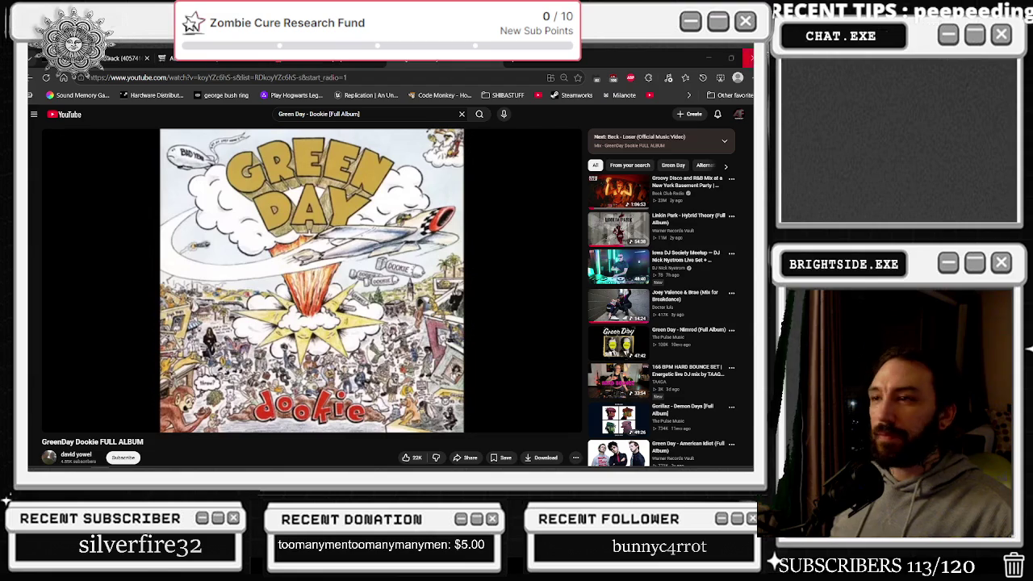
pyautogui.click(707, 59)
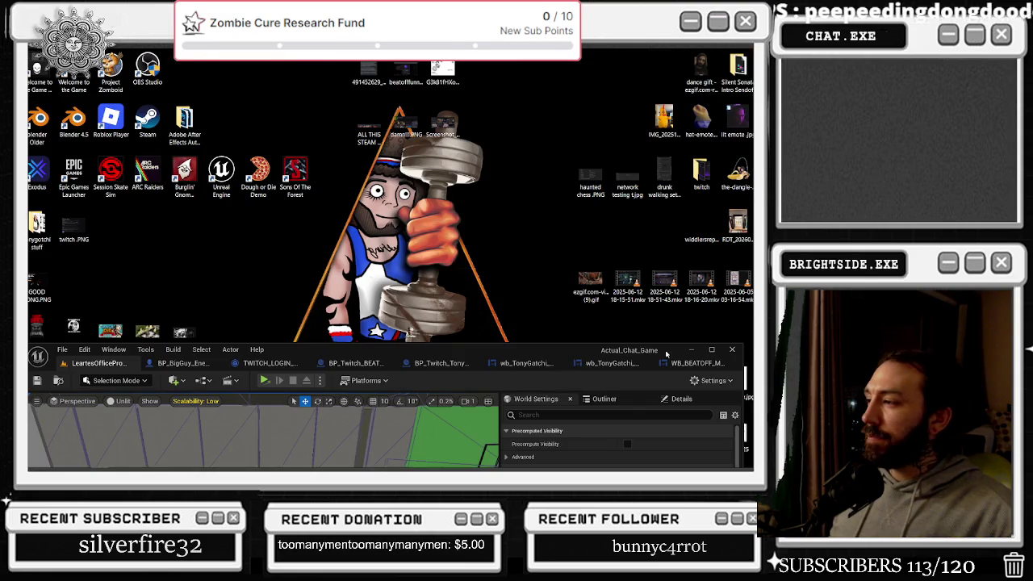
pyautogui.click(711, 349)
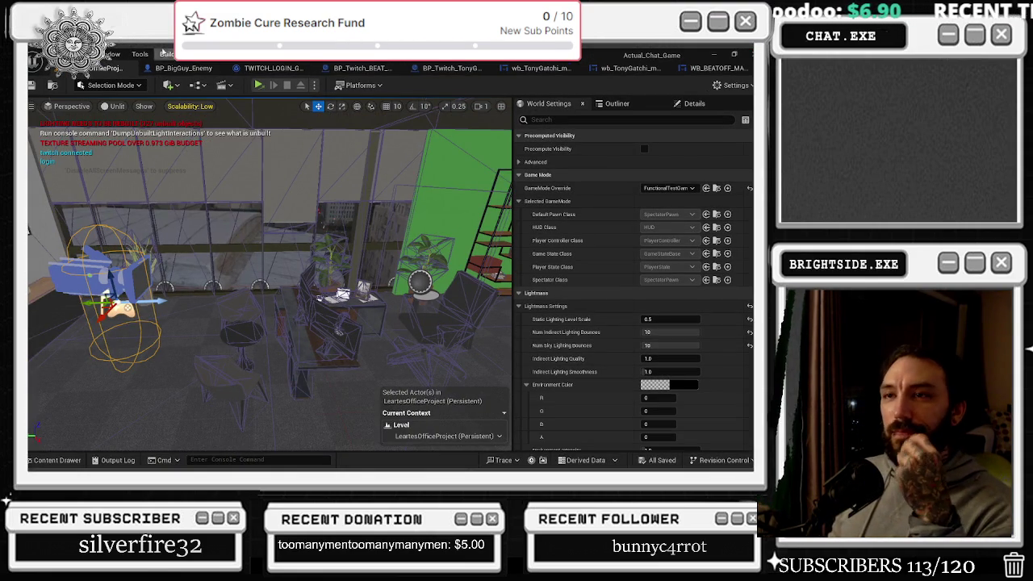
pyautogui.click(185, 69)
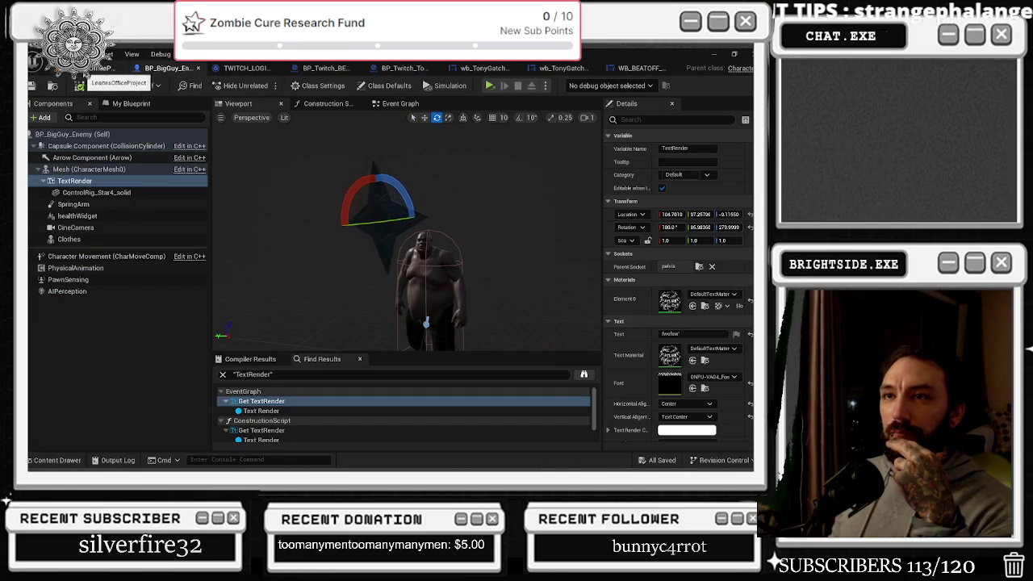
pyautogui.click(112, 68)
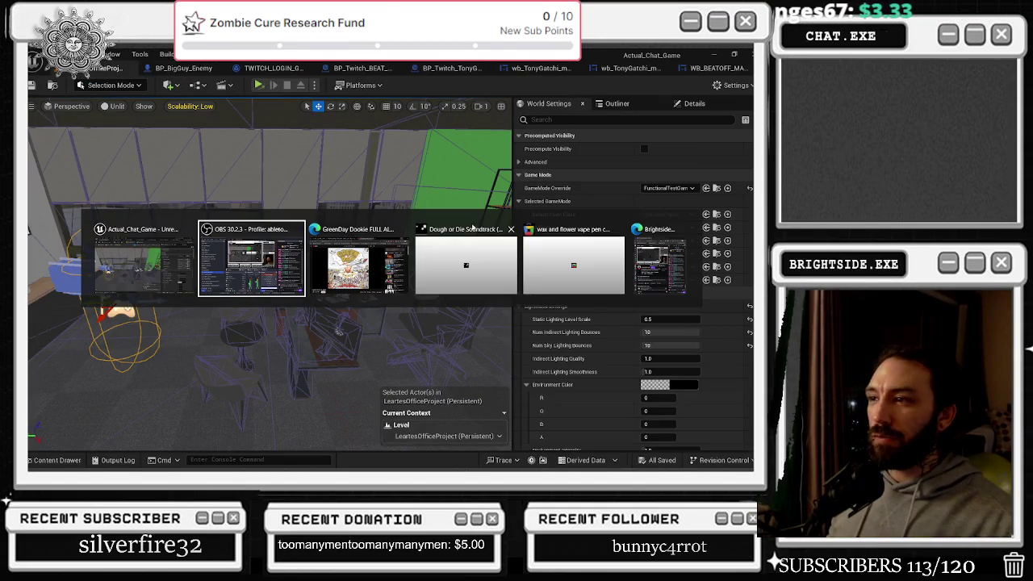
pyautogui.hotkey('alt', 'Tab')
pyautogui.hotkey('alt', 'Tab')
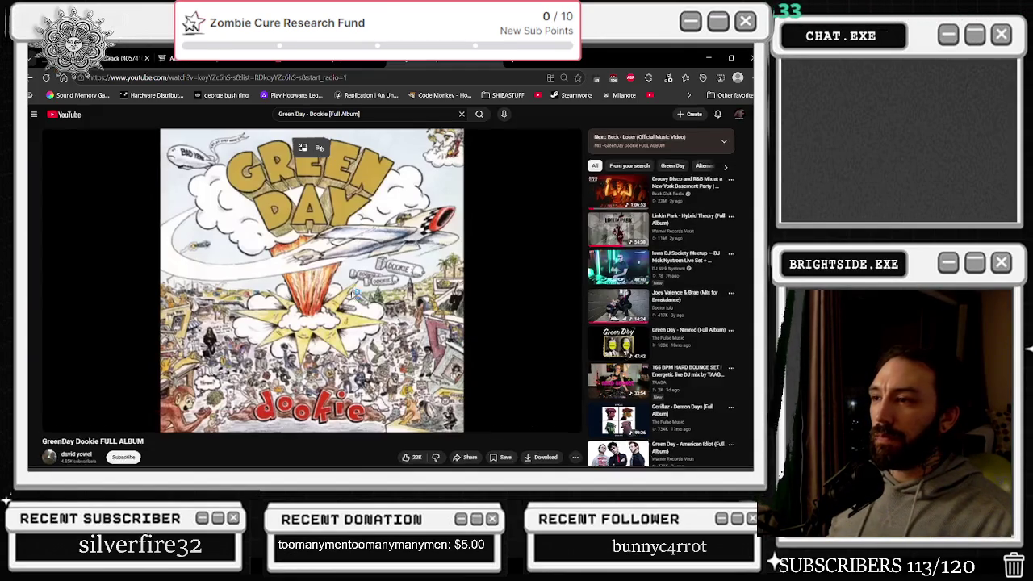
# Skip the Dookie album ahead about 45 seconds and resume playback
pyautogui.click(311, 316)
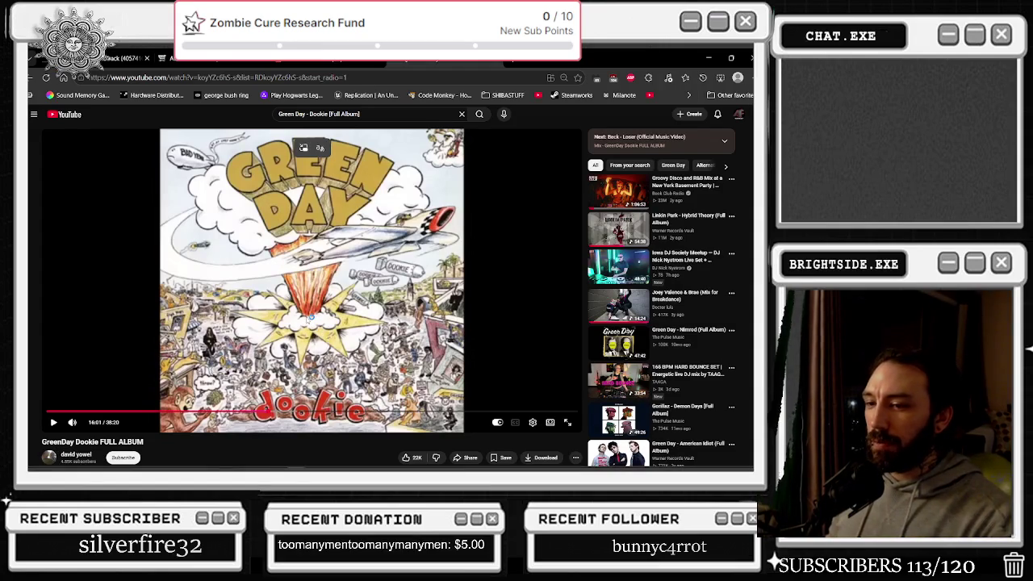
pyautogui.press('Right')
pyautogui.press('Right')
pyautogui.press('Right')
pyautogui.press('space')
pyautogui.press('Right')
pyautogui.press('Right')
pyautogui.press('Right')
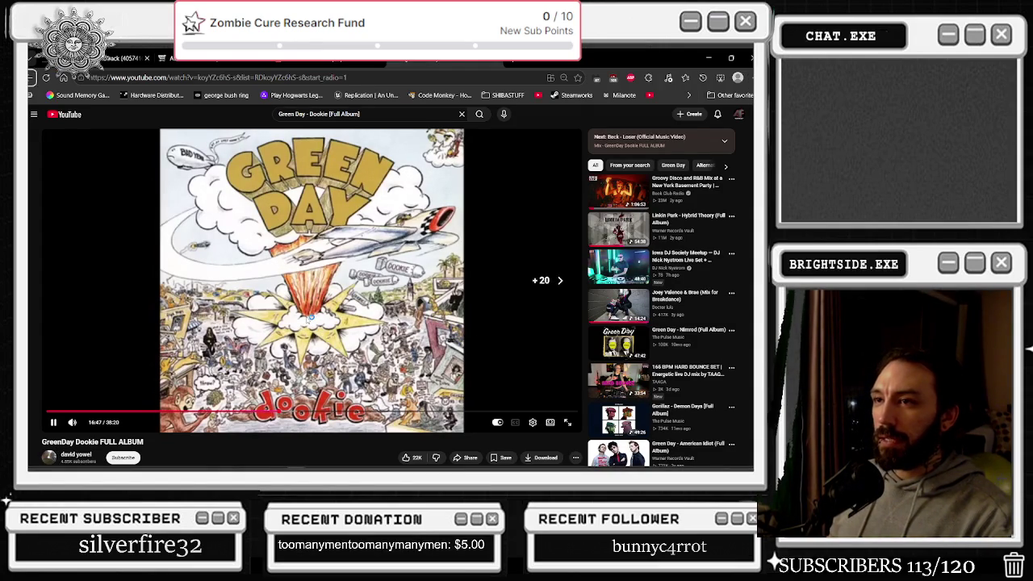
pyautogui.scroll(-5, 310, 319)
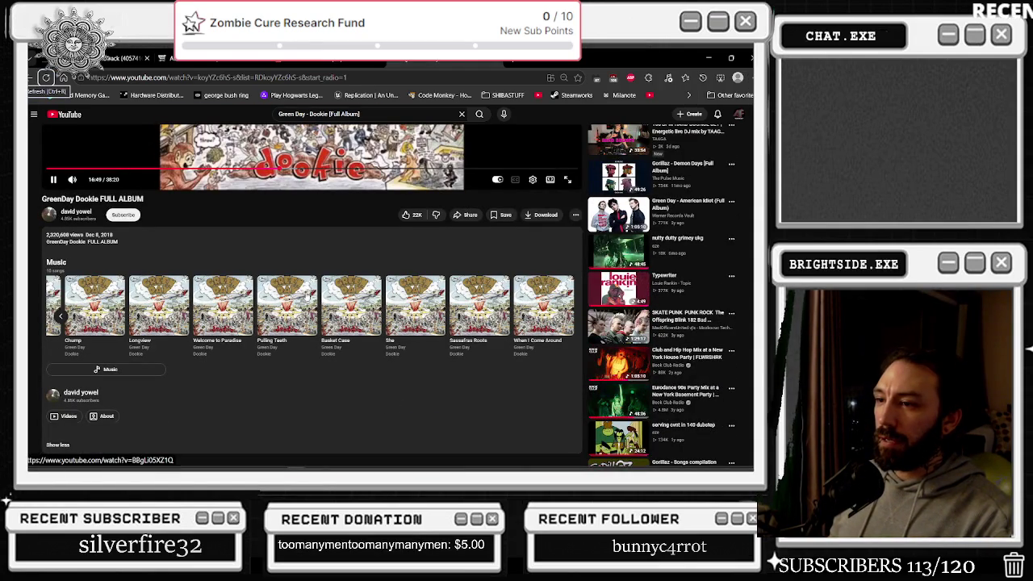
pyautogui.scroll(1, 307, 296)
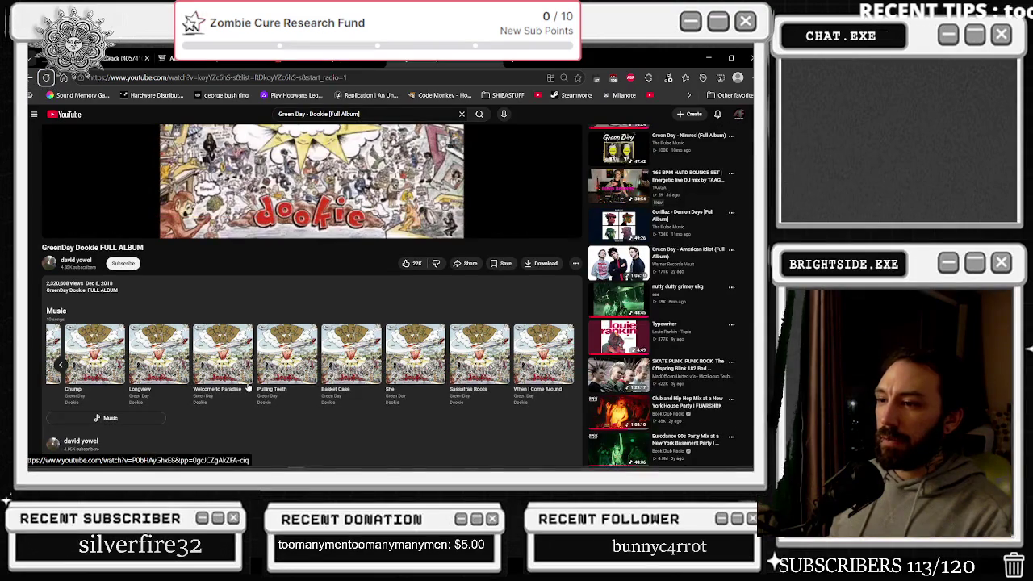
# Skip ahead another 15 seconds, hide the browser, and launch the office level standalone
pyautogui.press('space')
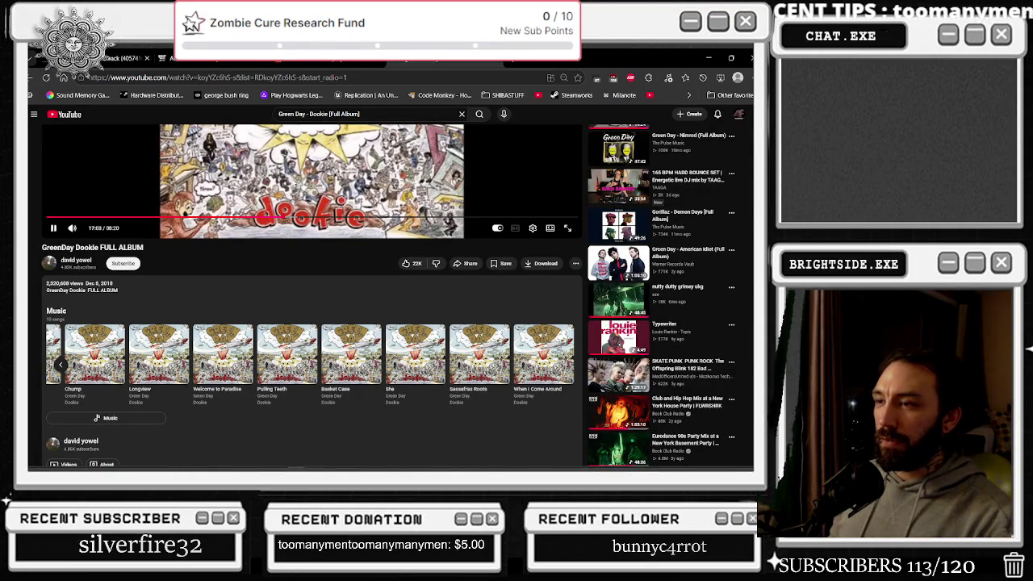
pyautogui.press('space')
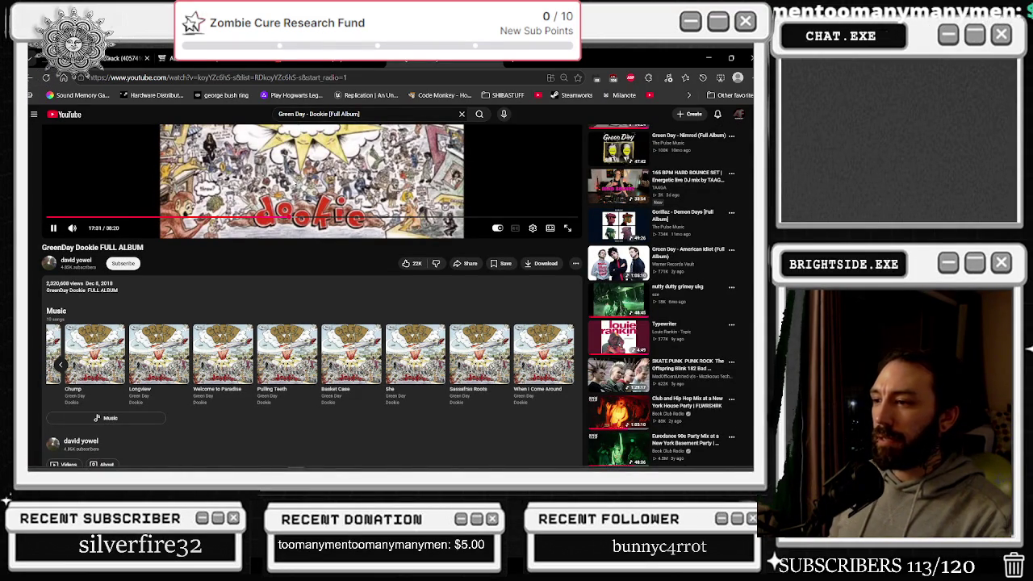
pyautogui.press('Right')
pyautogui.press('Right')
pyautogui.press('Right')
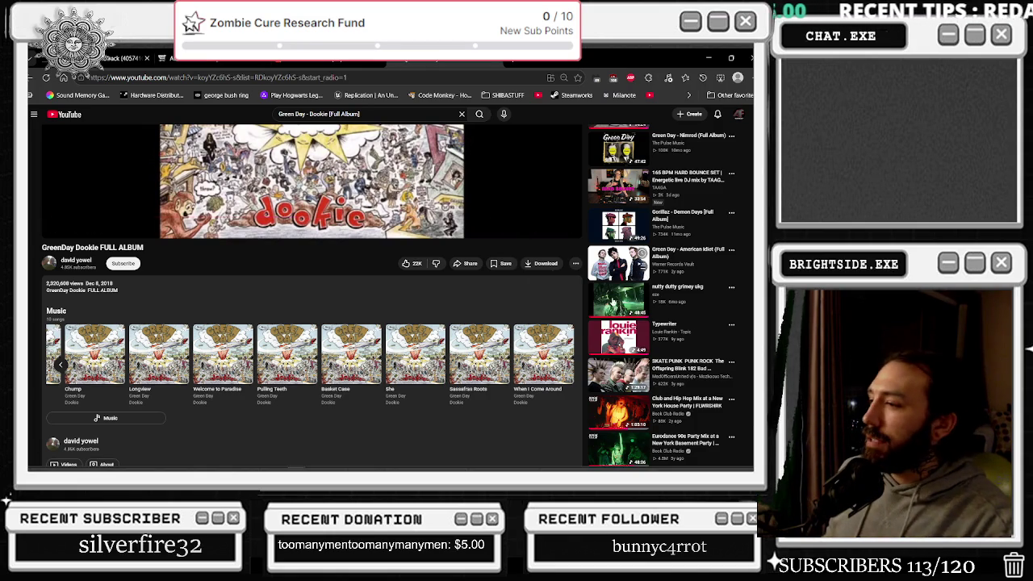
pyautogui.scroll(-3, 565, 371)
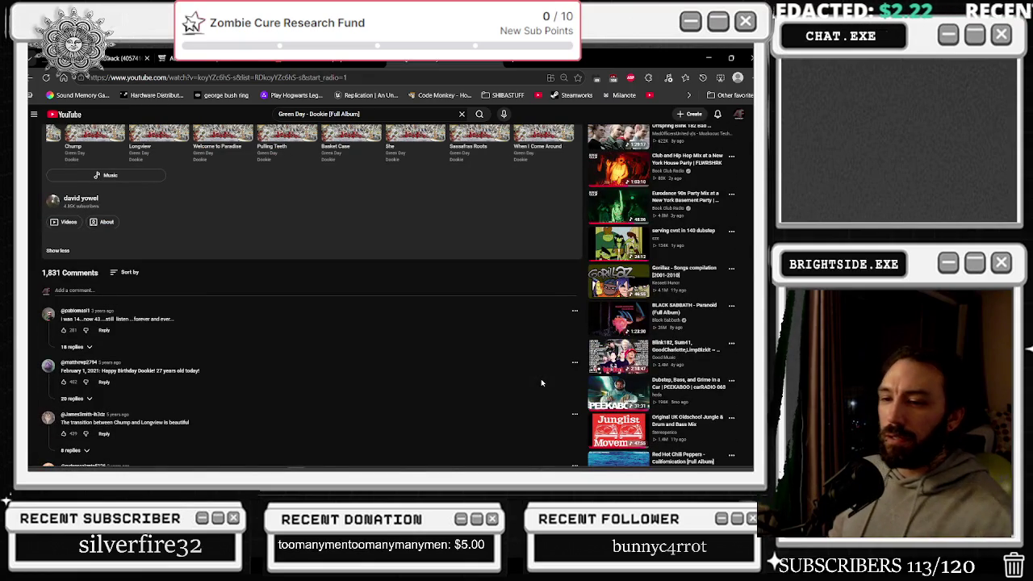
pyautogui.scroll(3, 536, 383)
pyautogui.click(706, 54)
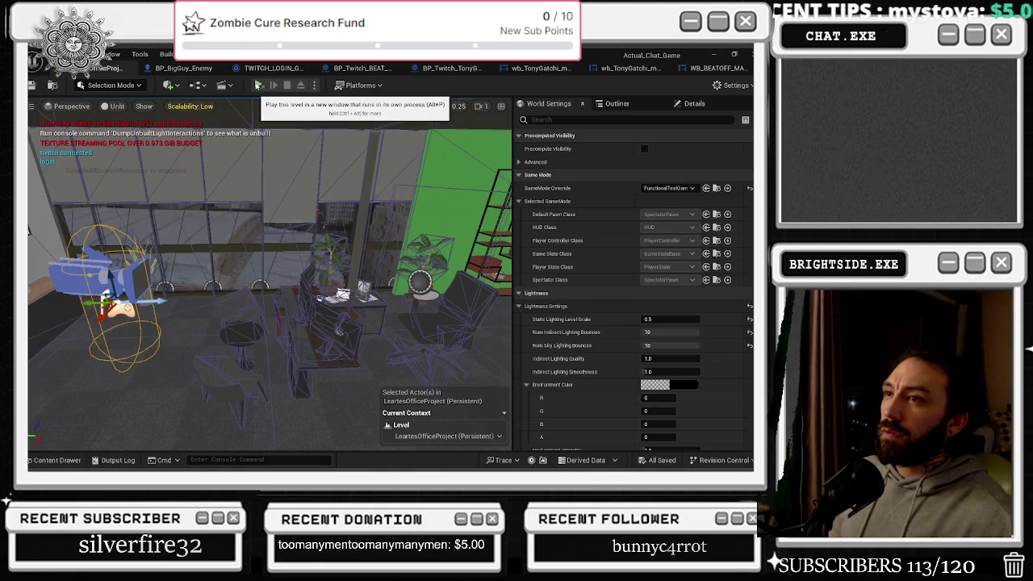
pyautogui.click(258, 85)
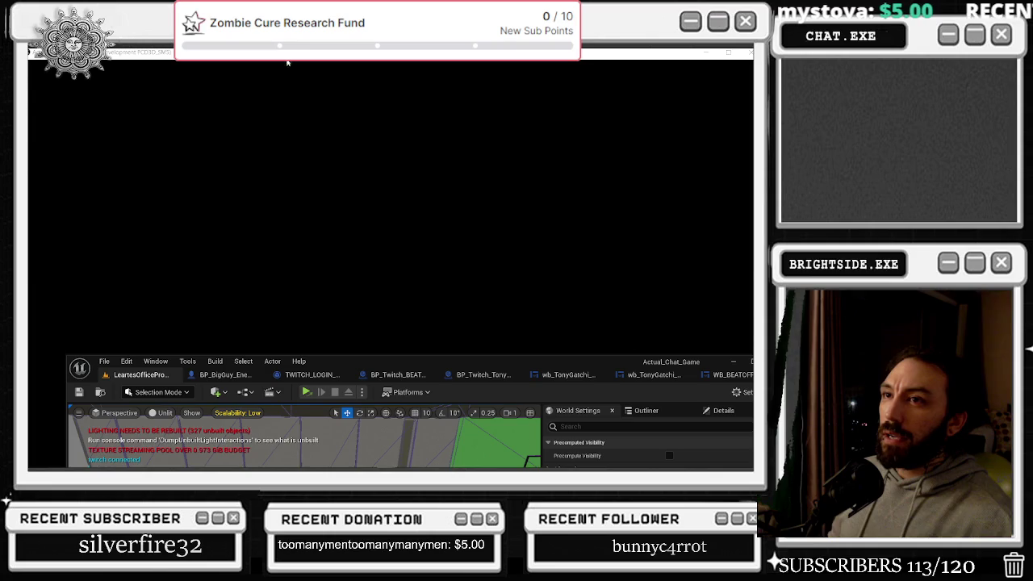
# Move and minimize the editor beside the standalone game, then bring it back maximized
pyautogui.hotkey('alt', 'Tab')
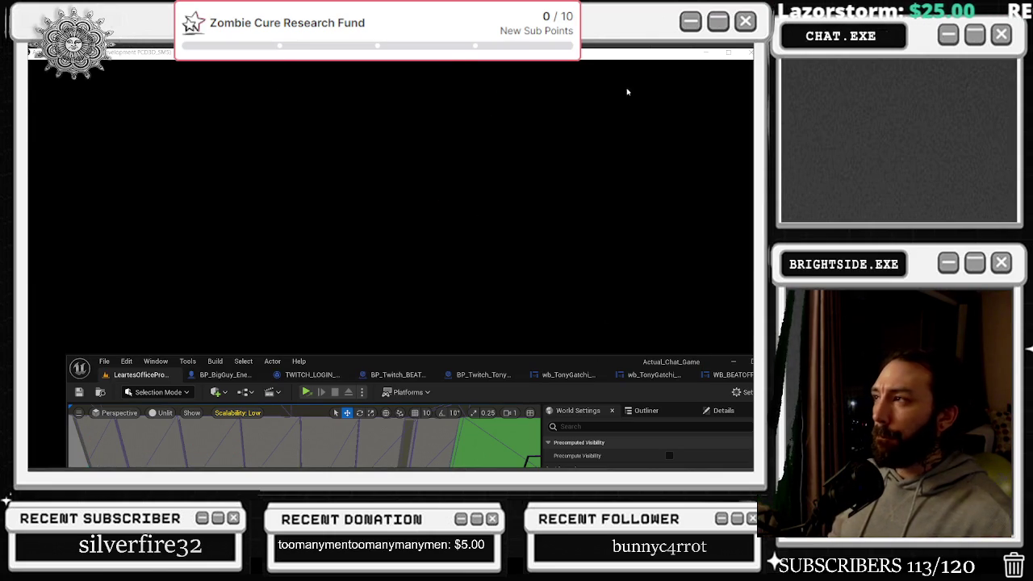
pyautogui.moveTo(734, 361); pyautogui.dragTo(603, 303)
pyautogui.click(604, 303)
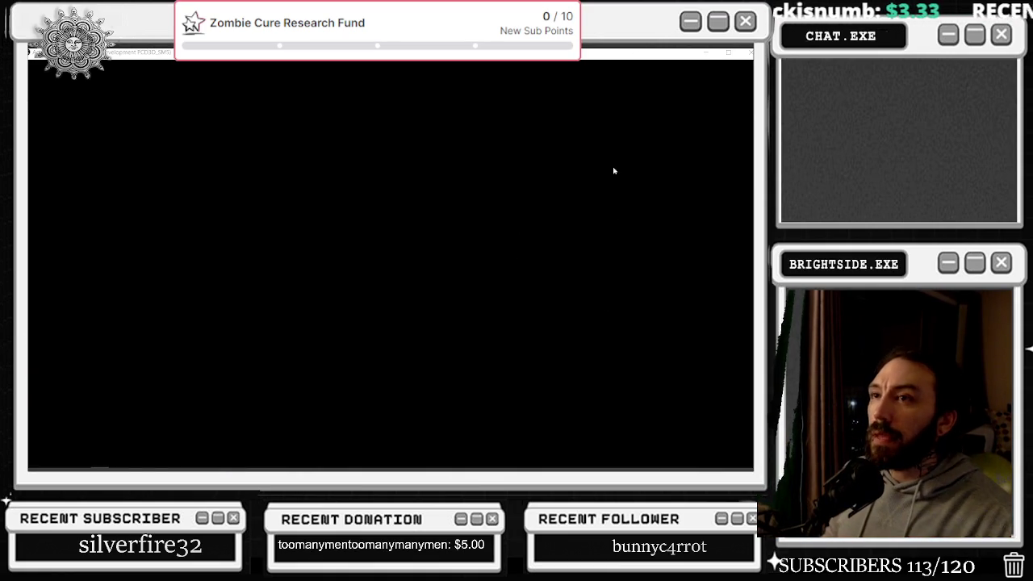
pyautogui.hotkey('alt', 'Tab')
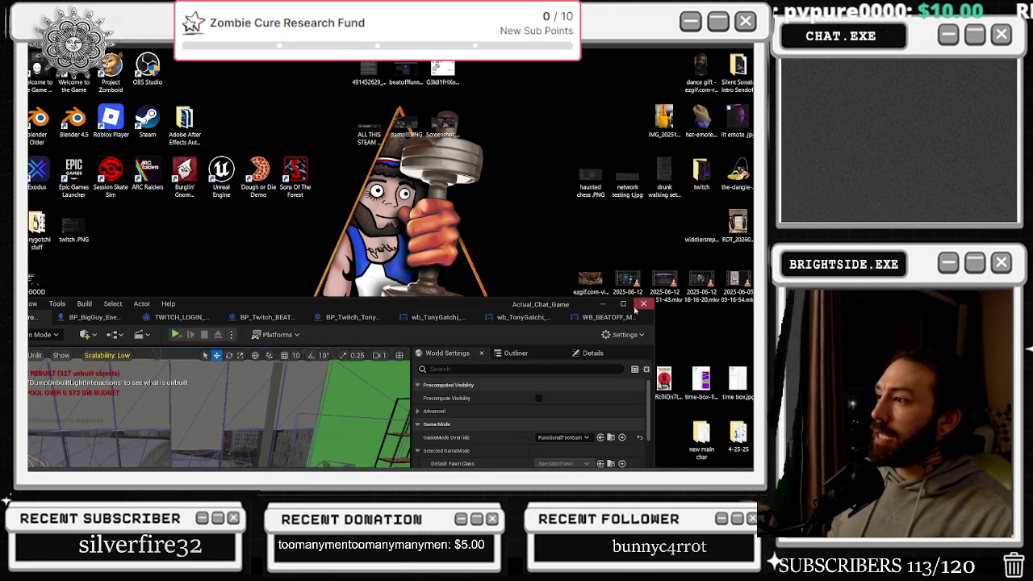
pyautogui.click(623, 305)
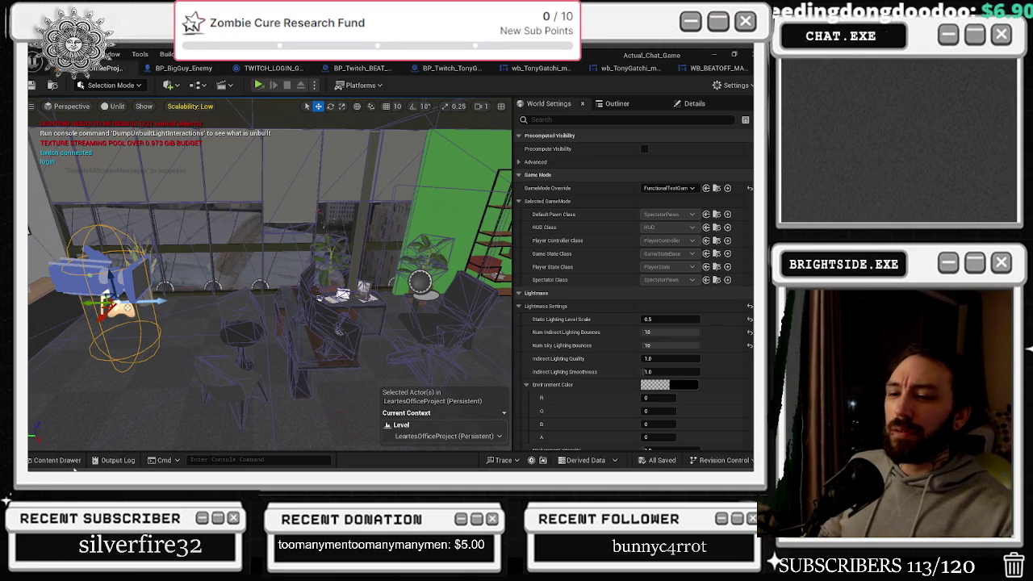
# Open World_Starter_twitch_chat from Recent Levels, run it standalone, and close the Twitch callback page
pyautogui.hotkey('ctrl', 'space')
pyautogui.click(42, 54)
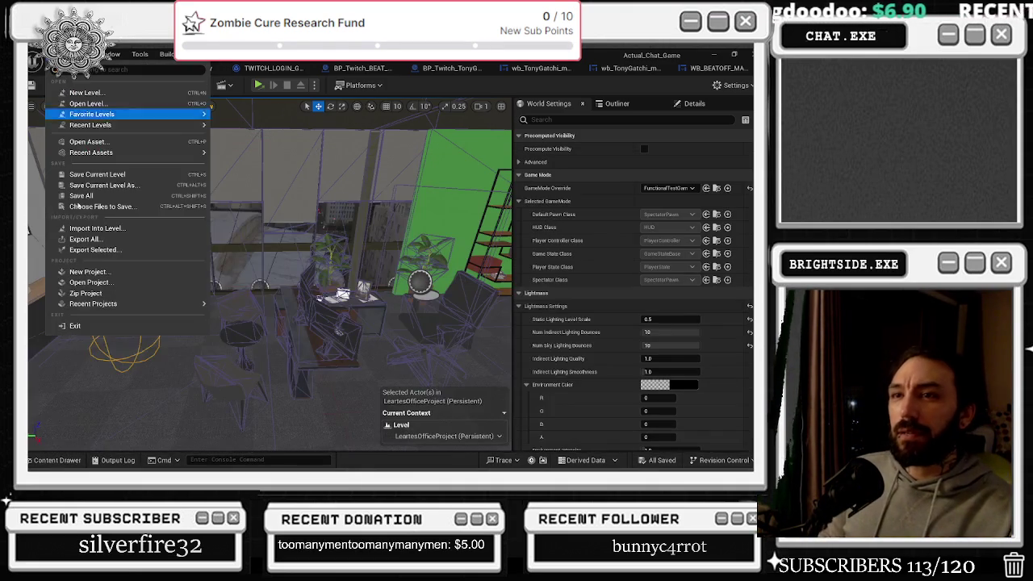
pyautogui.moveTo(191, 118)
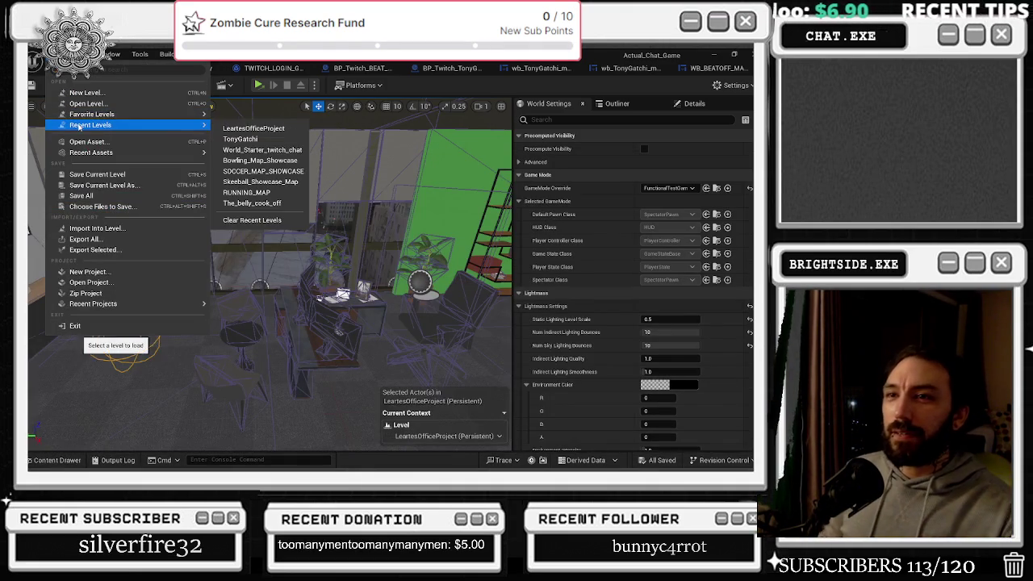
pyautogui.click(263, 150)
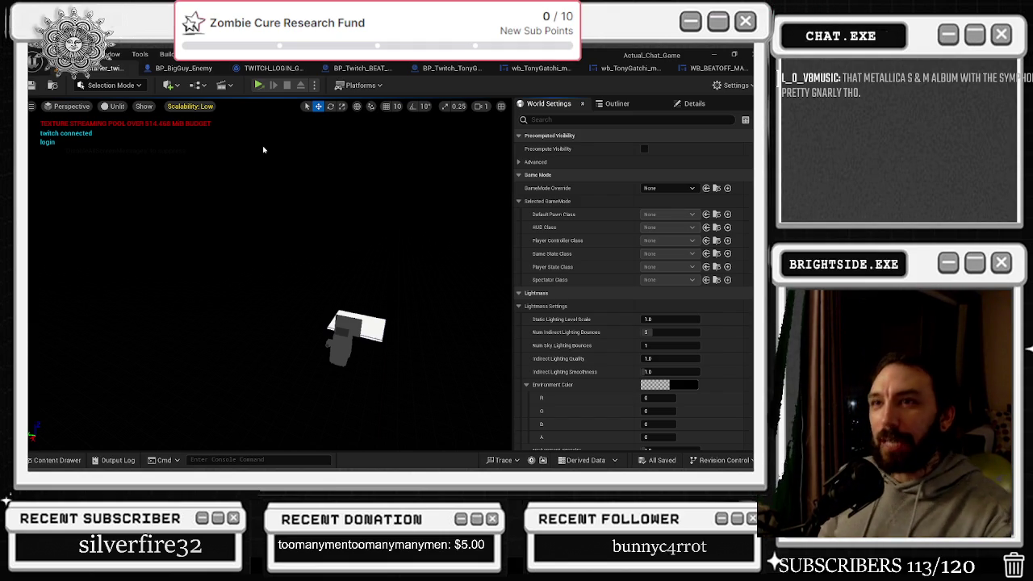
pyautogui.click(257, 86)
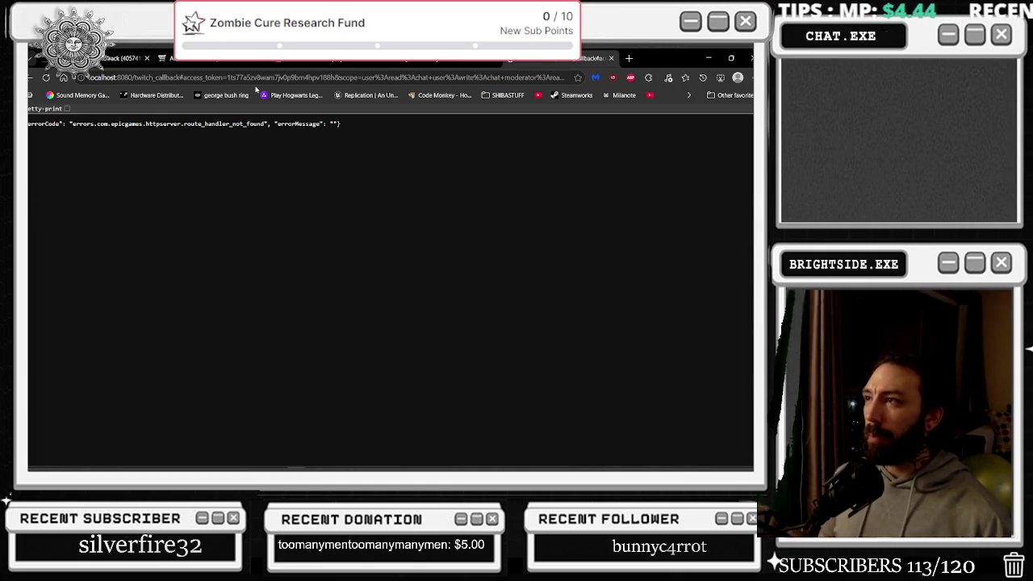
pyautogui.click(751, 58)
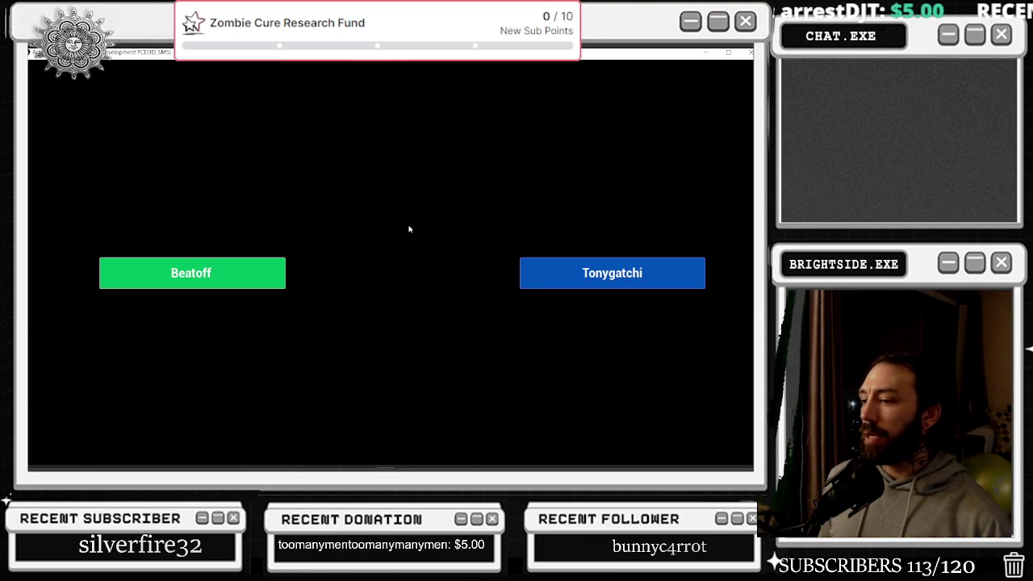
# Choose Beatoff from the game menu to enter the office, then switch to another camera view
pyautogui.click(246, 277)
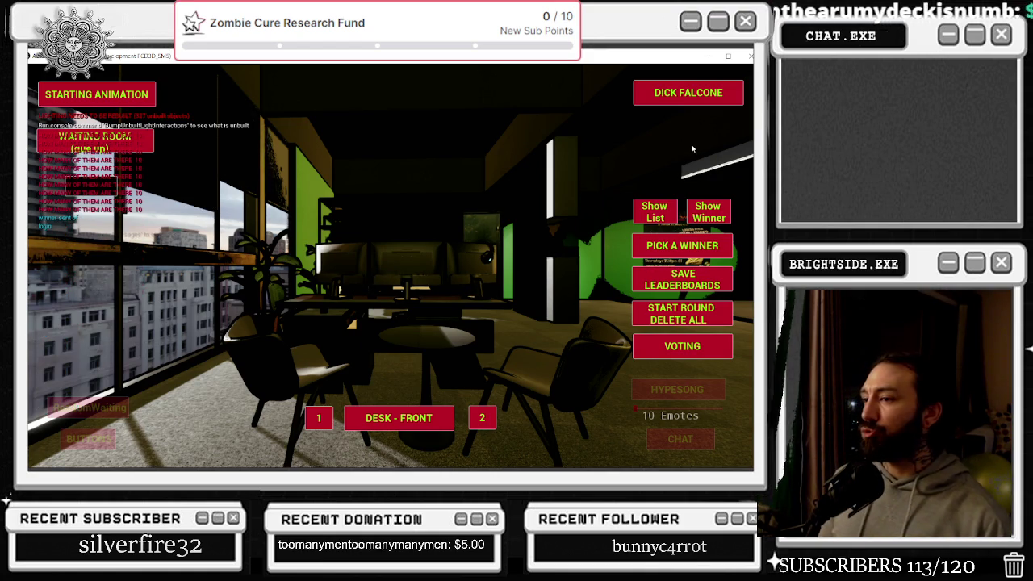
pyautogui.click(687, 93)
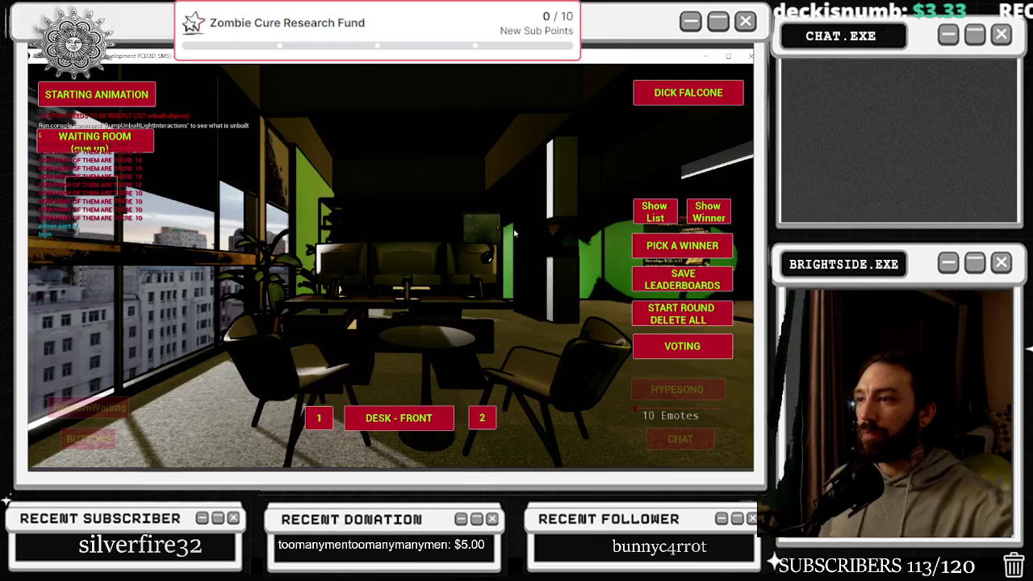